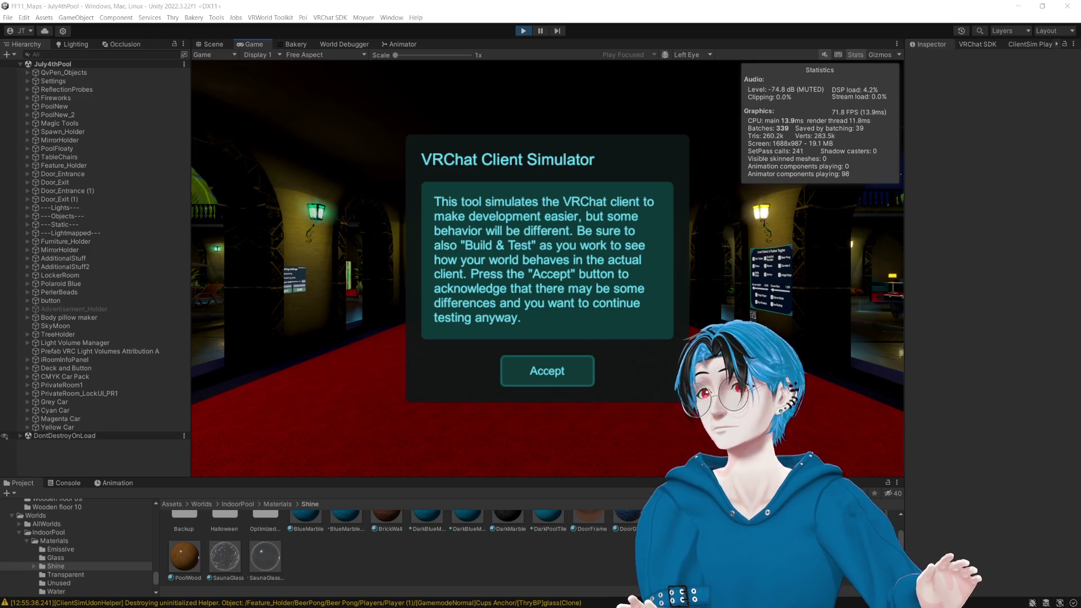
Step: Accept the ClientSim notice and walk into Private Room 1 through the elevator panel
left_click(403, 11)
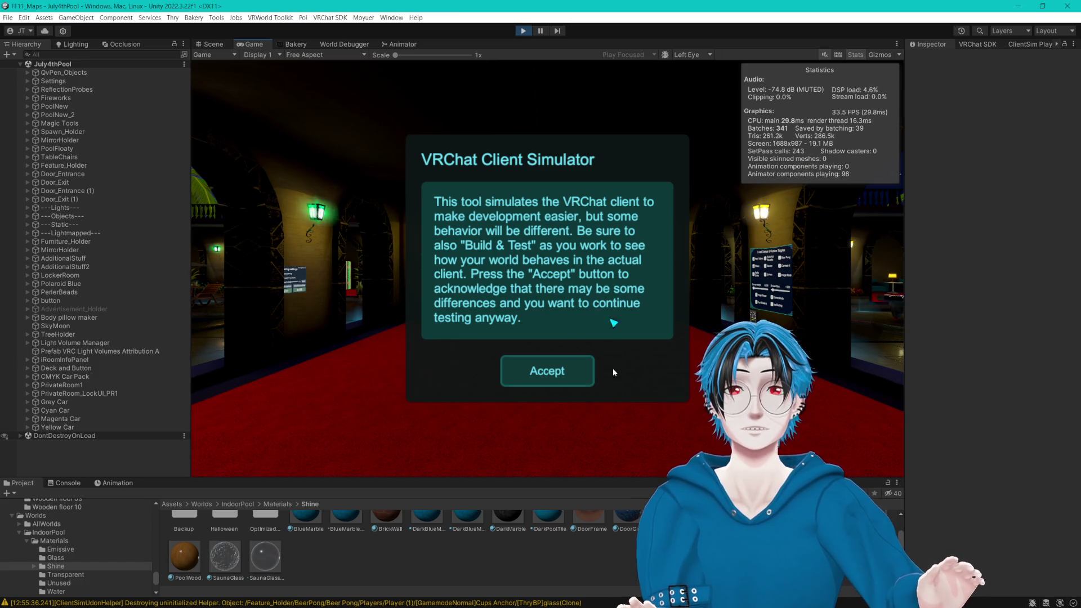
left_click(547, 379)
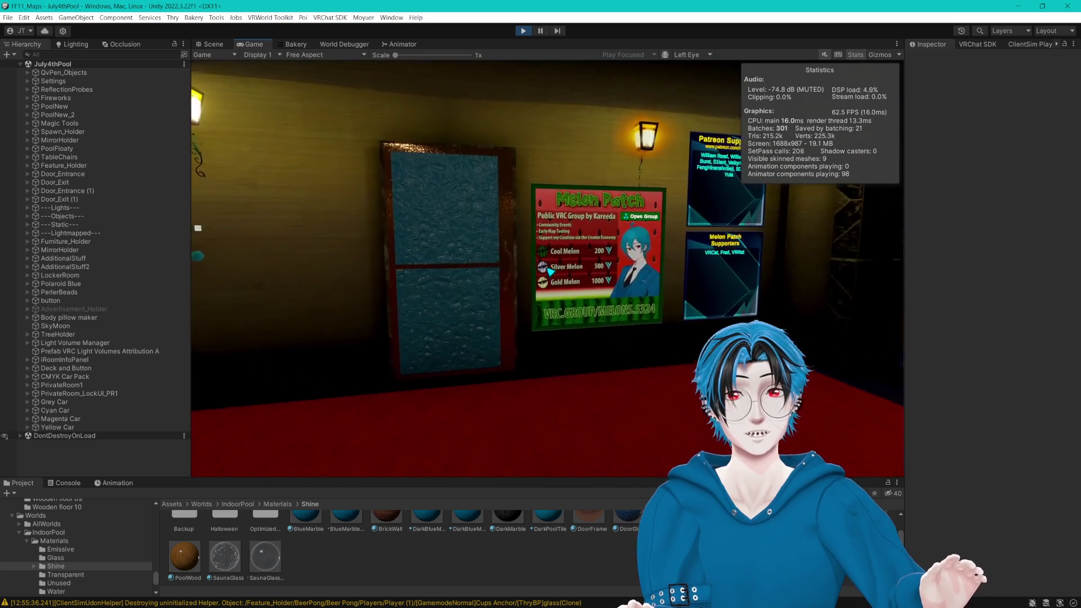
key("w")
left_click(551, 271)
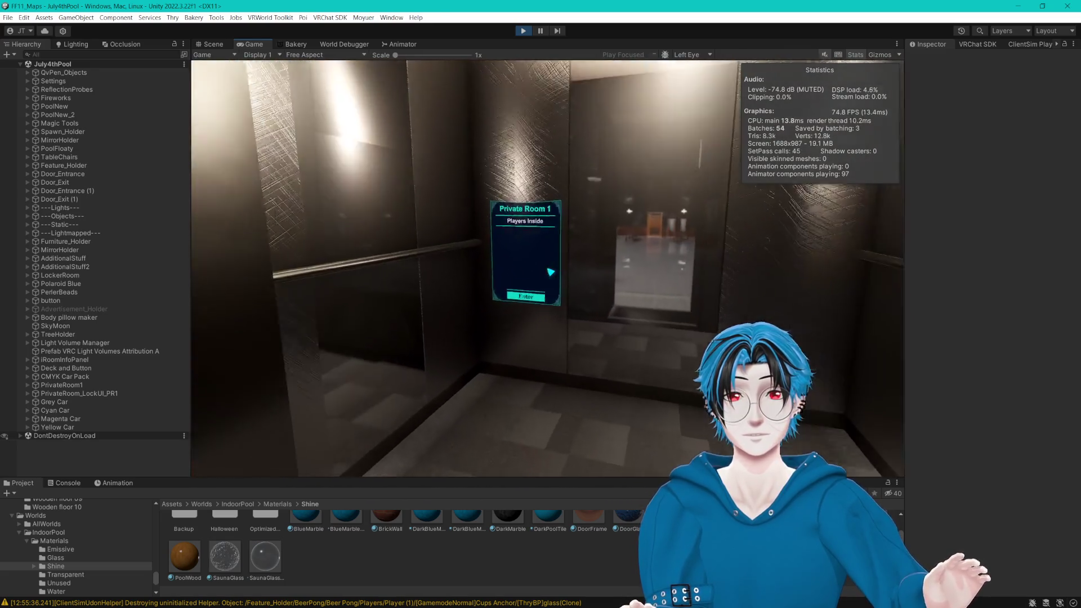
key("w")
left_click(551, 272)
Step: Check the scene view, leave Private Room 1 for the lobby, and stop Play mode
key("Escape")
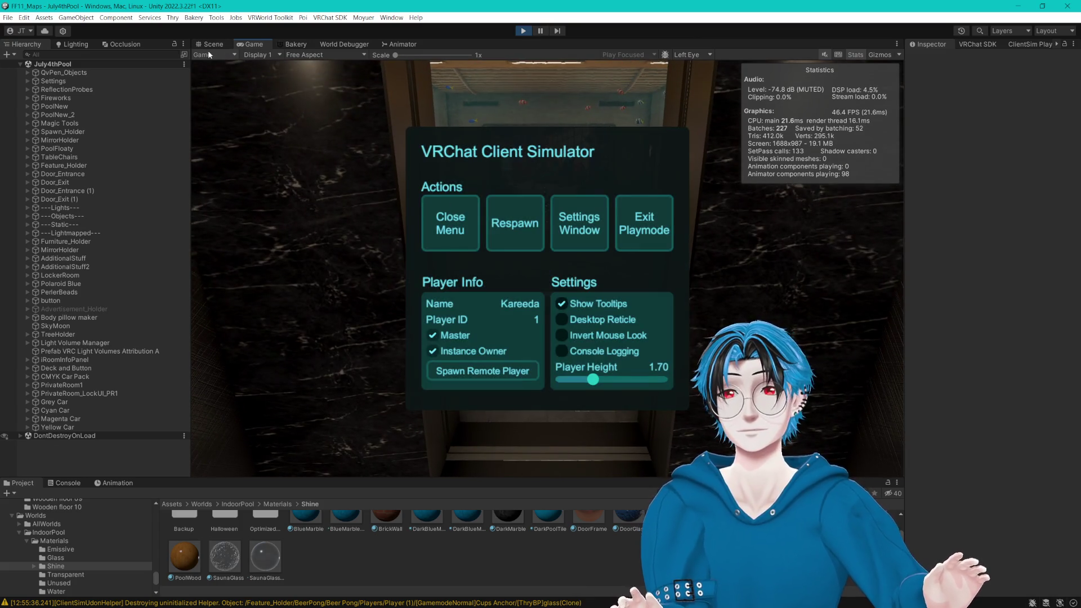
left_click(207, 45)
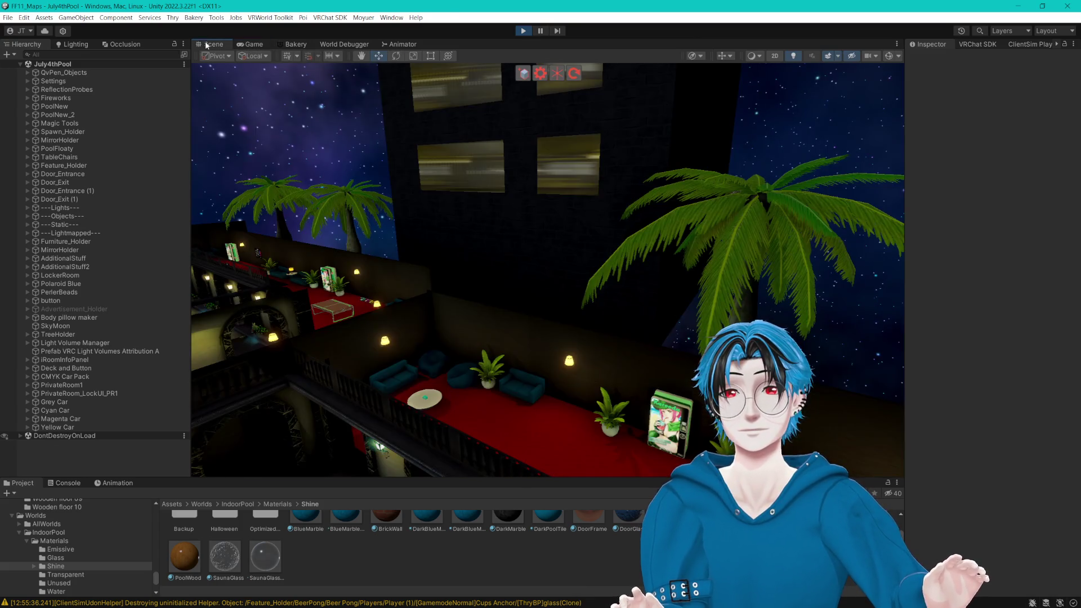
left_click(254, 46)
key("Escape")
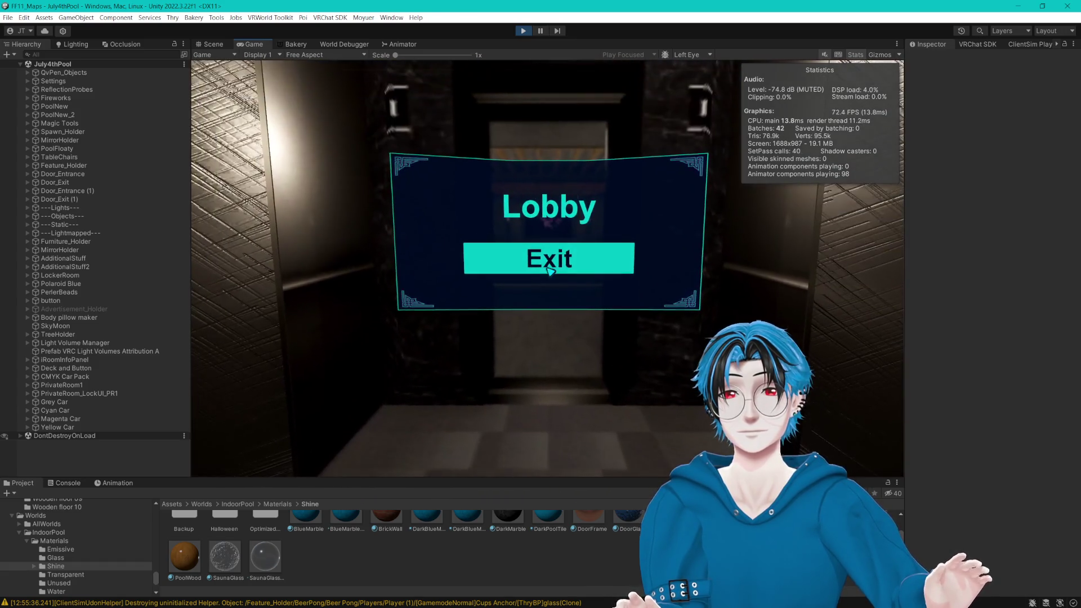
left_click(549, 269)
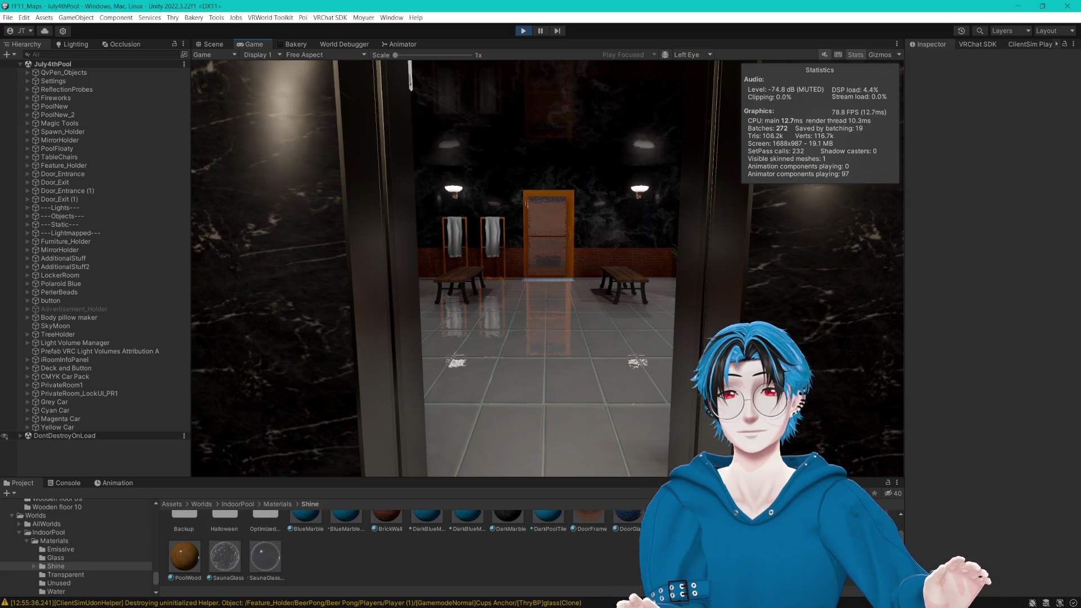
key("w")
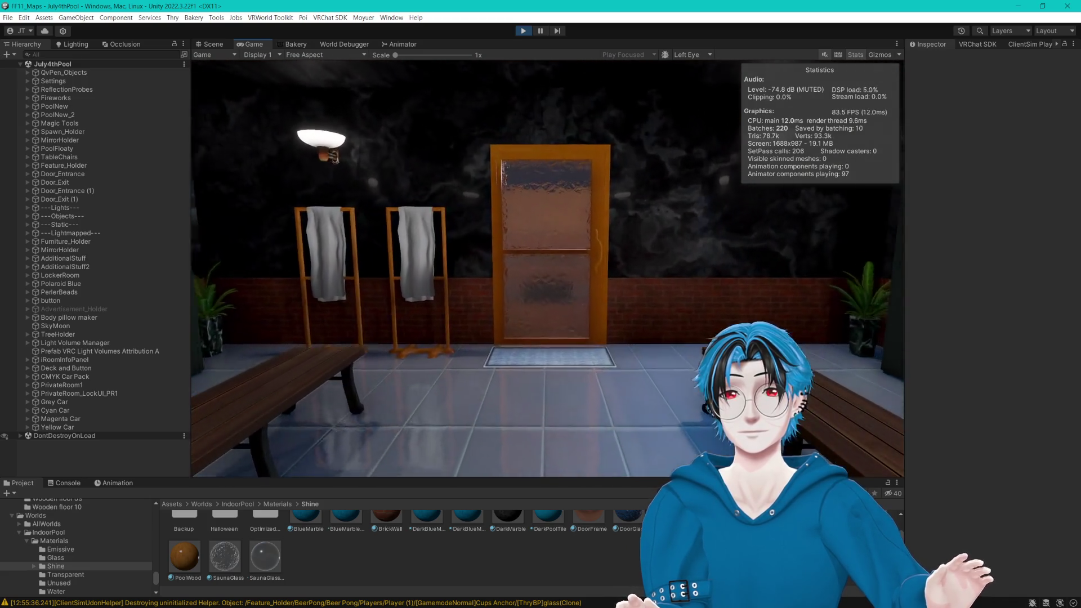
key("w")
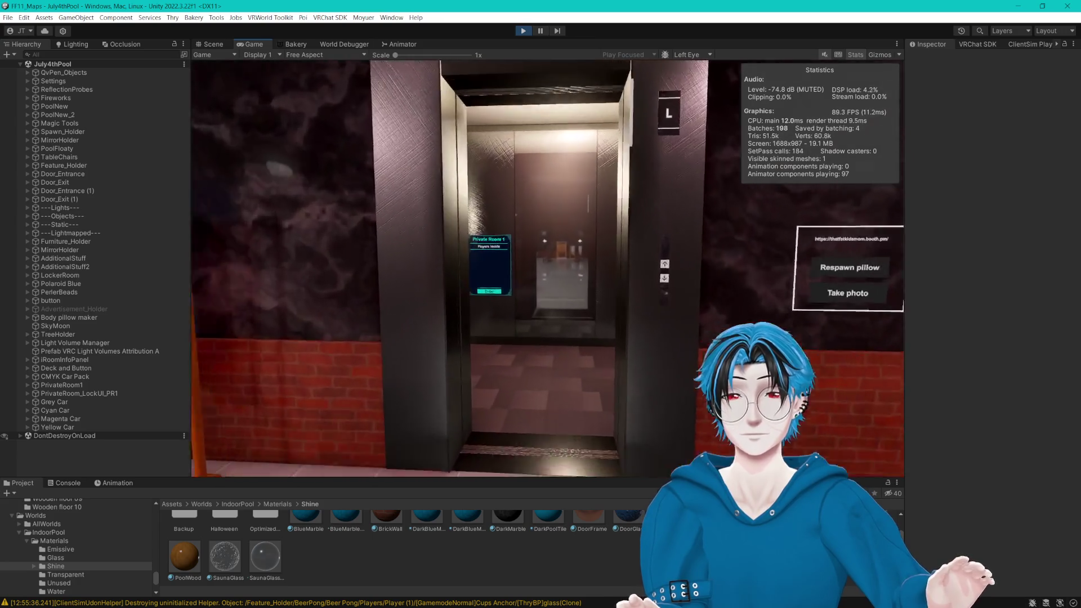
key("Escape")
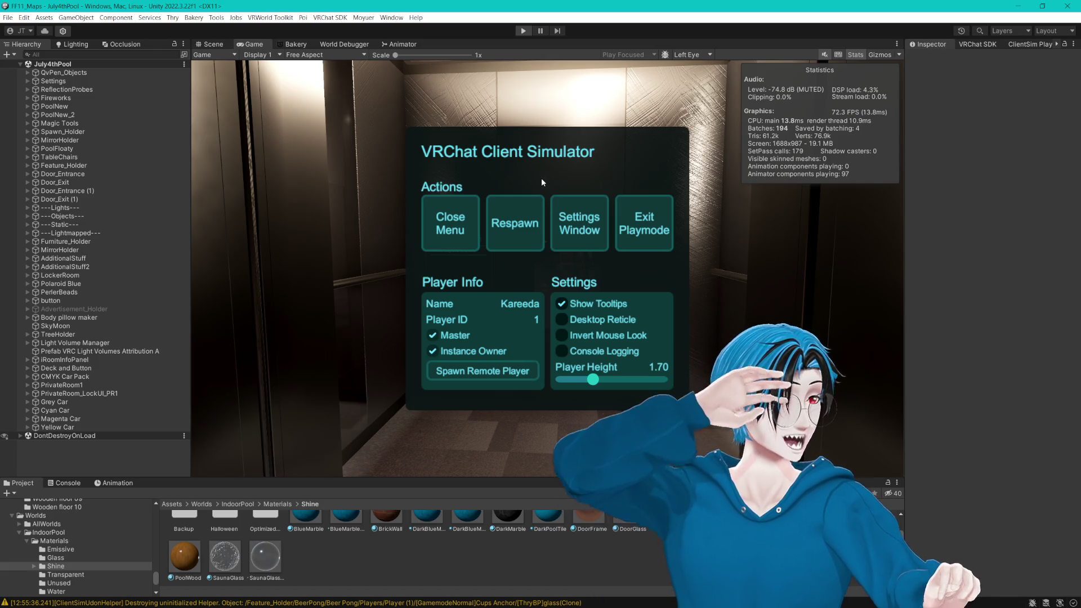
key("ctrl+p")
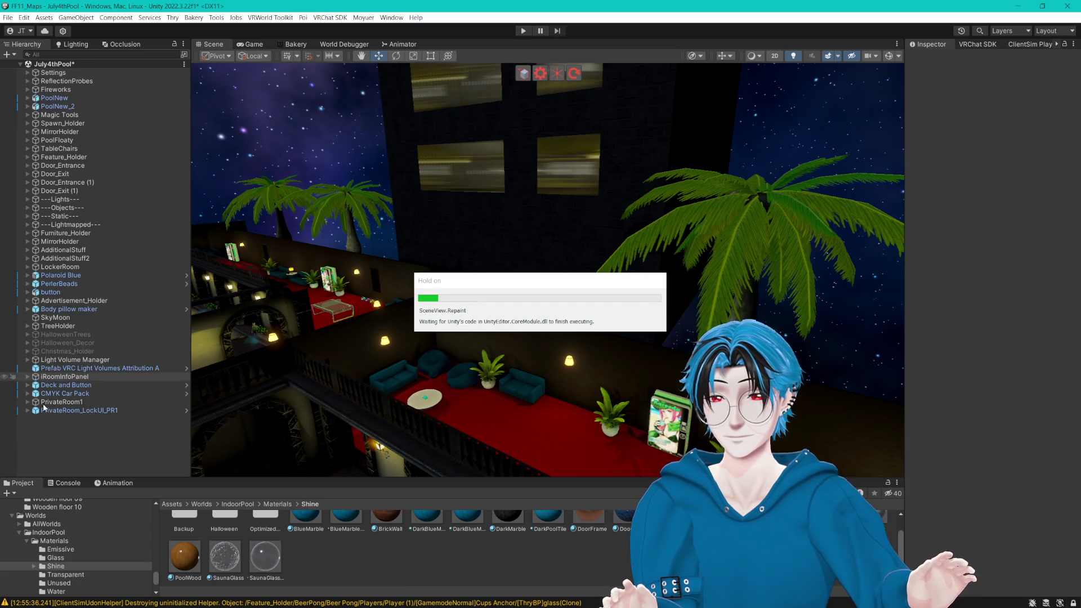
Step: Expand PrivateRoom_LockUI_PR1 > Inside > IsEmptyChecker and delete its FloorLight child
left_click(28, 411)
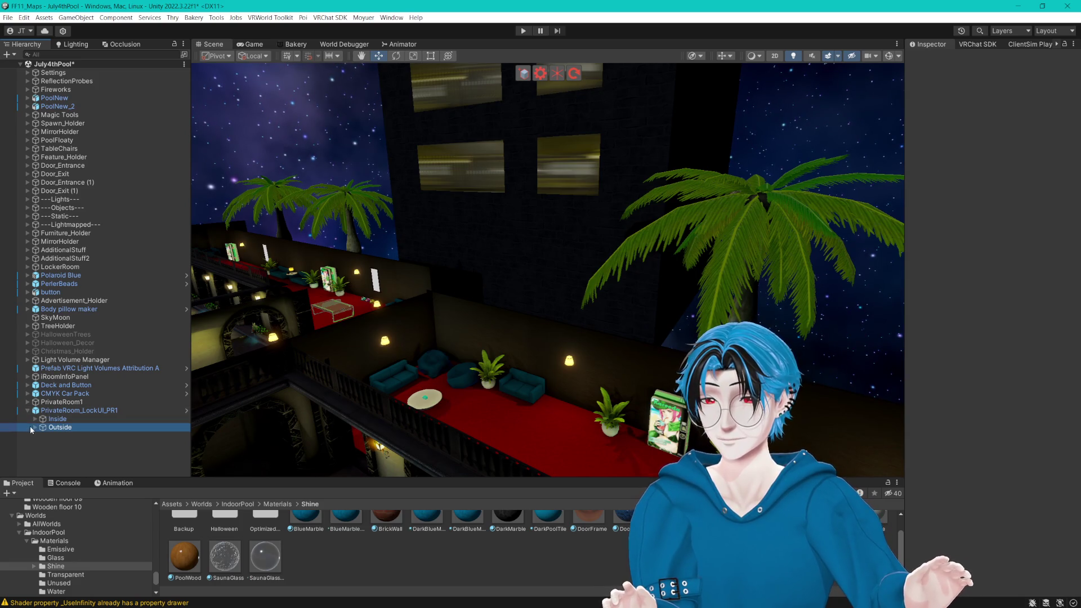
left_click(62, 410)
left_click(34, 419)
left_click(35, 452)
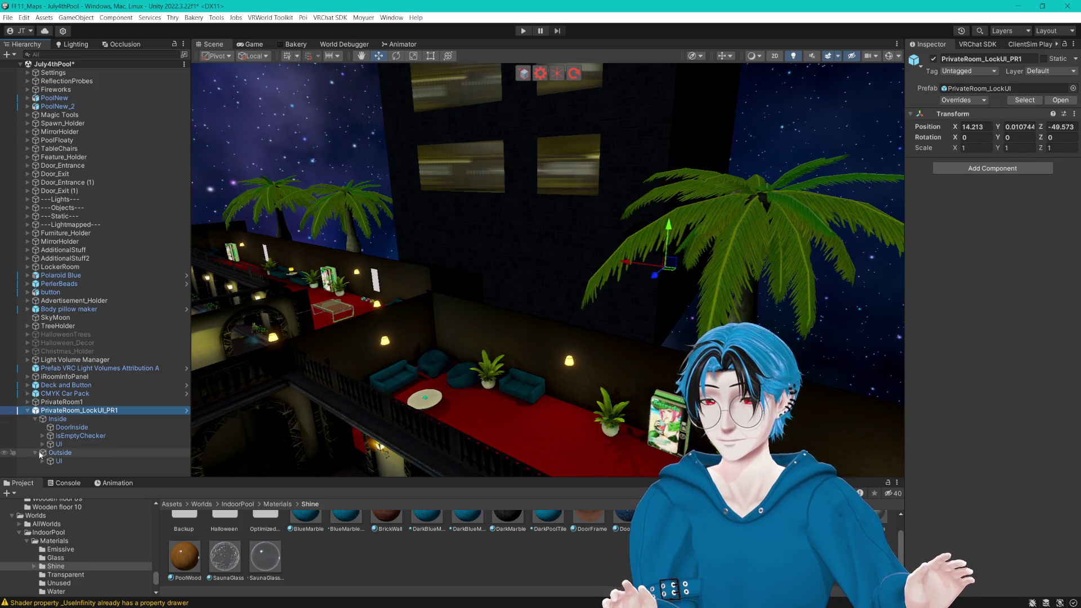
left_click(65, 436)
left_click(43, 436)
left_click(76, 444)
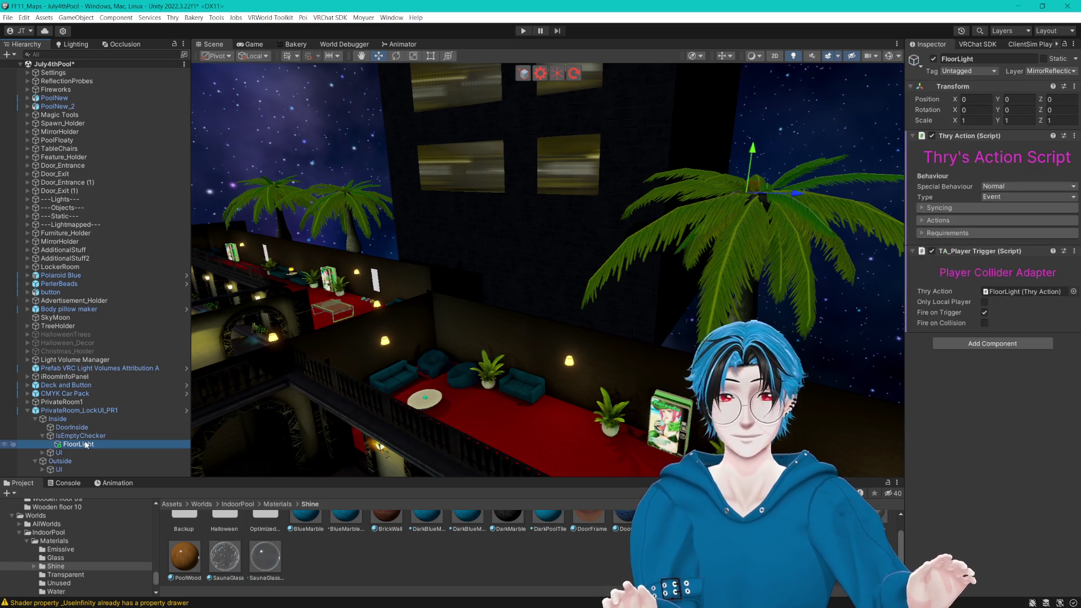
key("Delete")
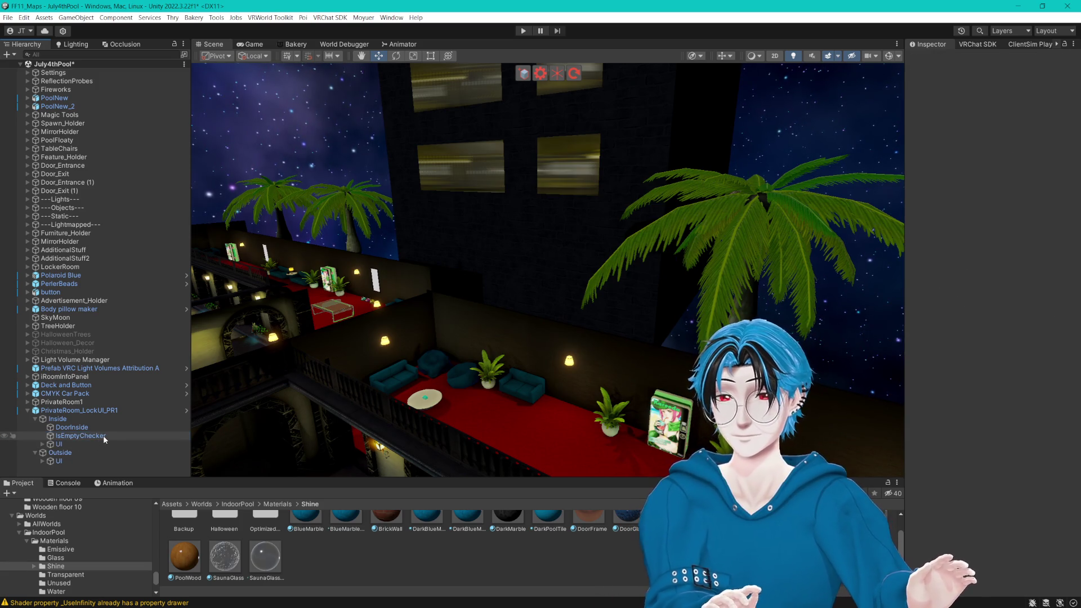
Step: Inspect the Toggle, Name and Image UI objects, then select IsEmptyChecker to view its collider and script
left_click(103, 435)
left_click(43, 444)
scroll(62, 445, "down", 1)
left_click(88, 446)
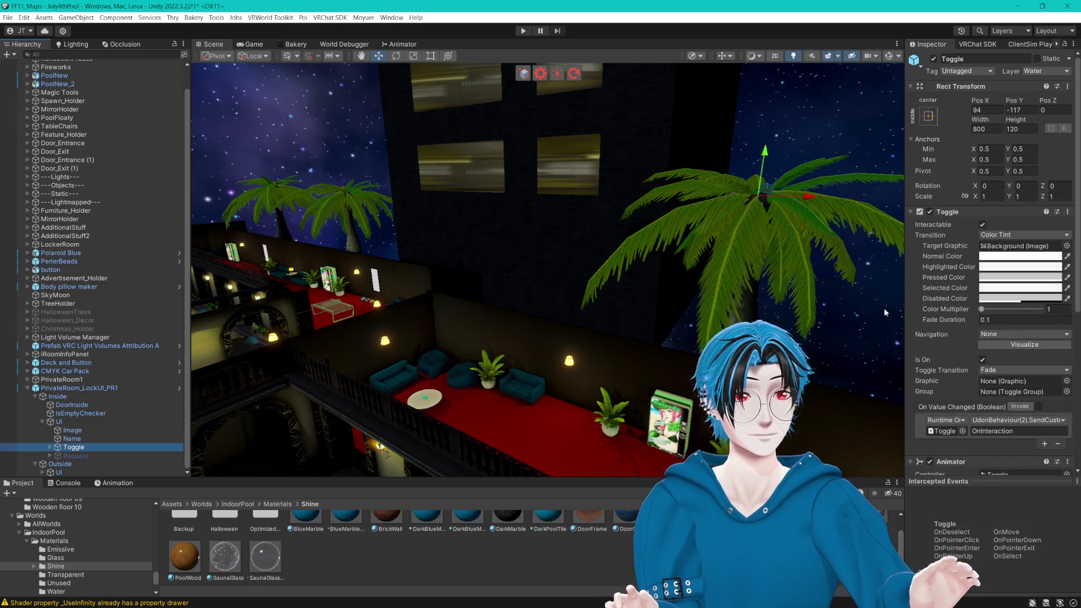
left_click_drag(904, 293, 867, 295)
scroll(910, 305, "down", 8)
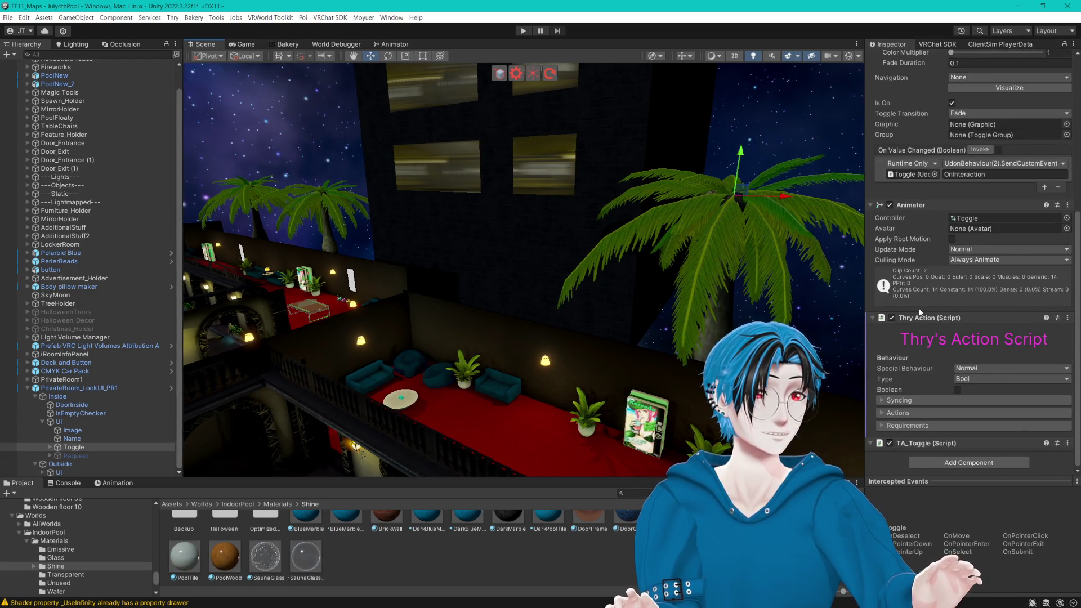
left_click(71, 439)
left_click(75, 431)
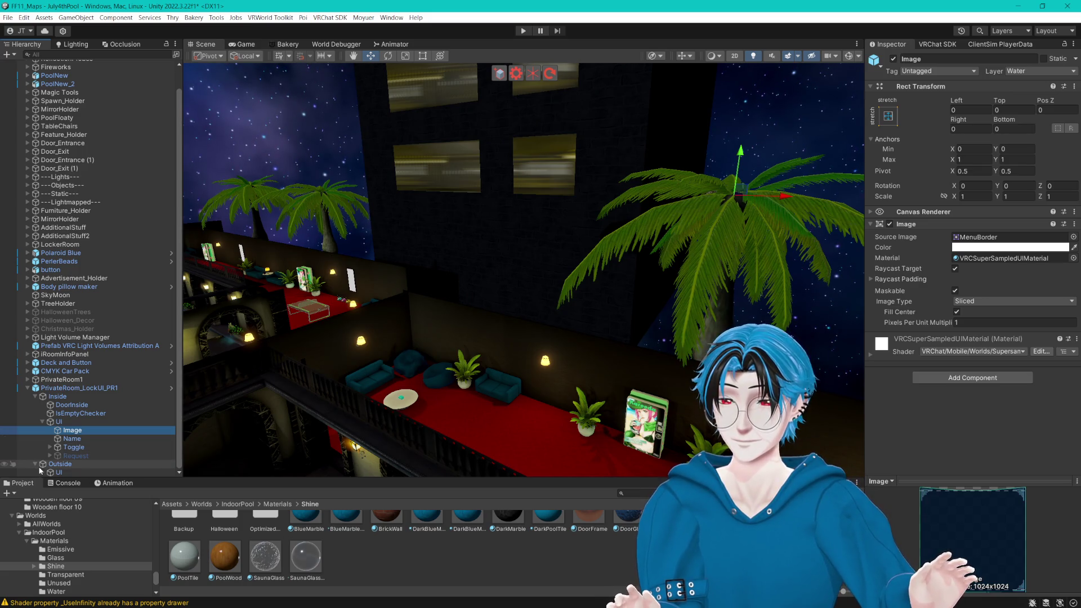
left_click(80, 413)
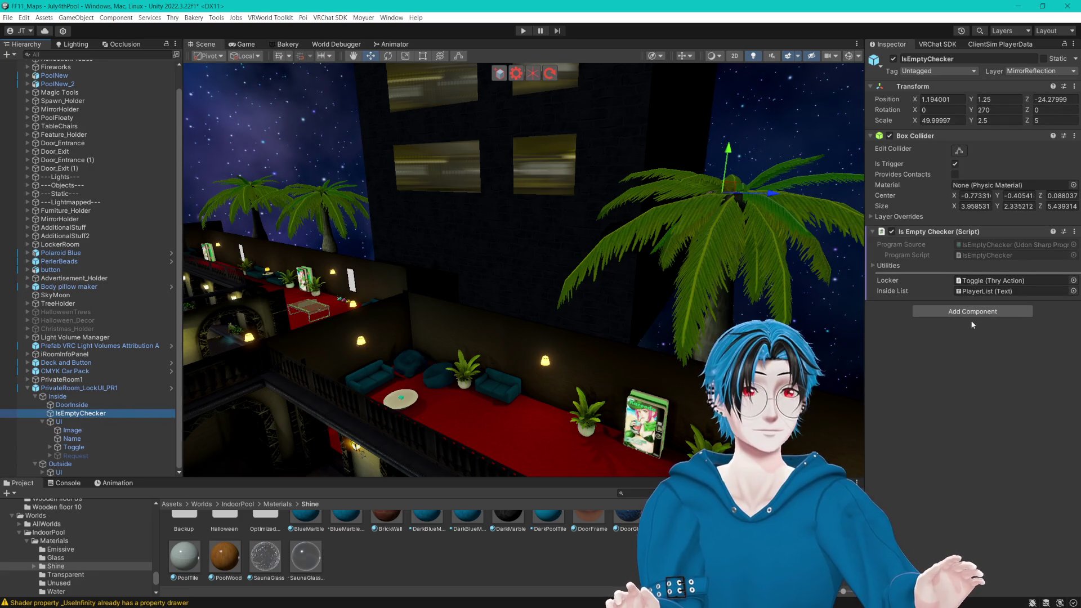
left_click(988, 310)
Step: Add a Cyan Trigger component to IsEmptyChecker and name its program LightToggle
type("cyan")
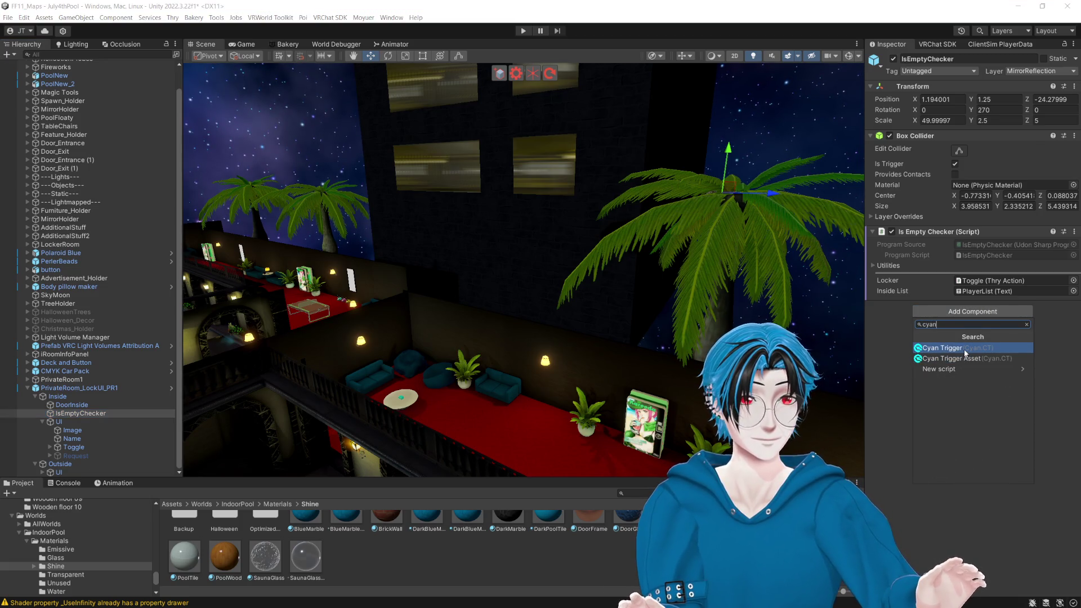
left_click(964, 348)
left_click(1014, 390)
type("Light")
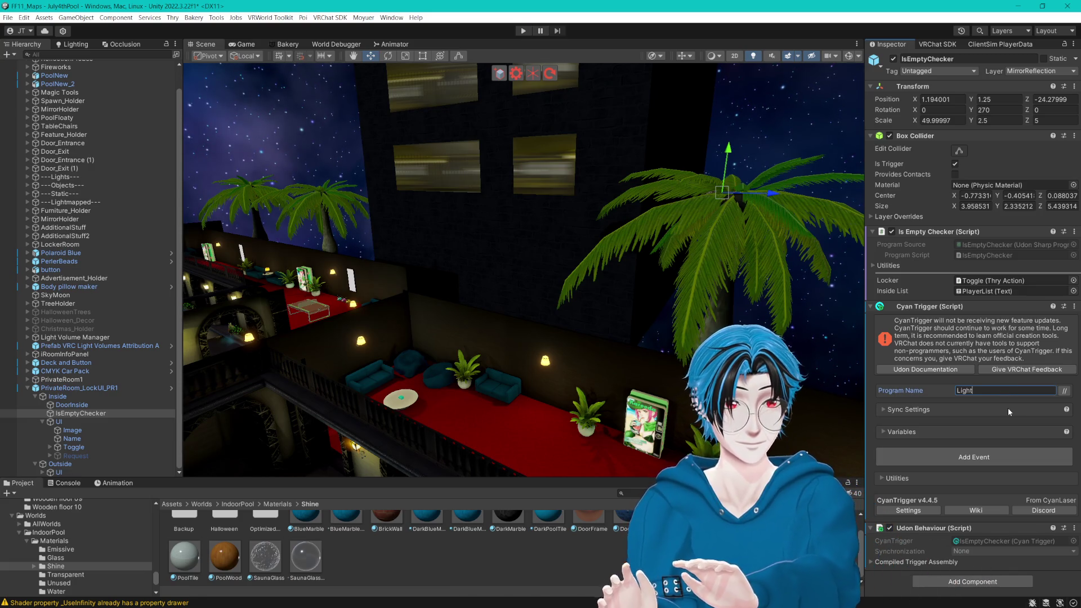
type("Toggle")
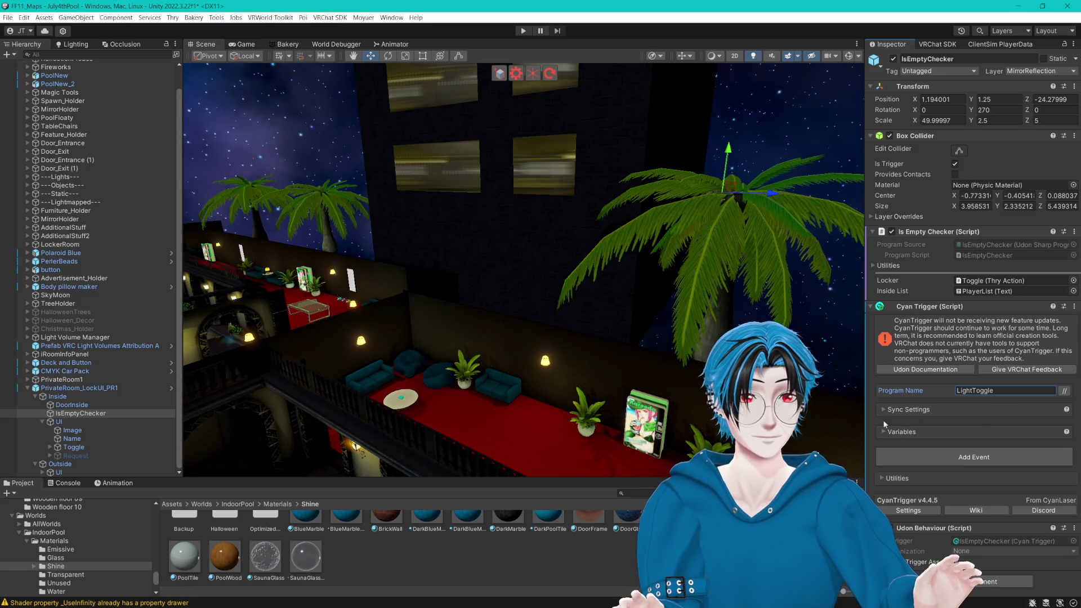
left_click(883, 429)
scroll(883, 429, "down", 1)
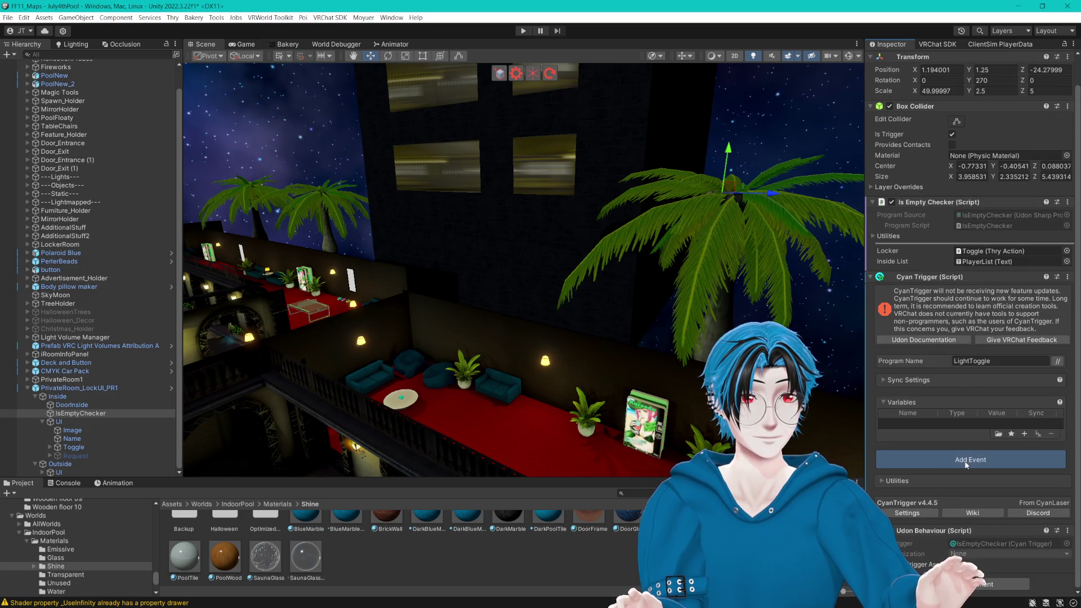
Step: Search the event list for 'onCollision' and add the OnCollisionStay.LayerMask event
left_click(966, 461)
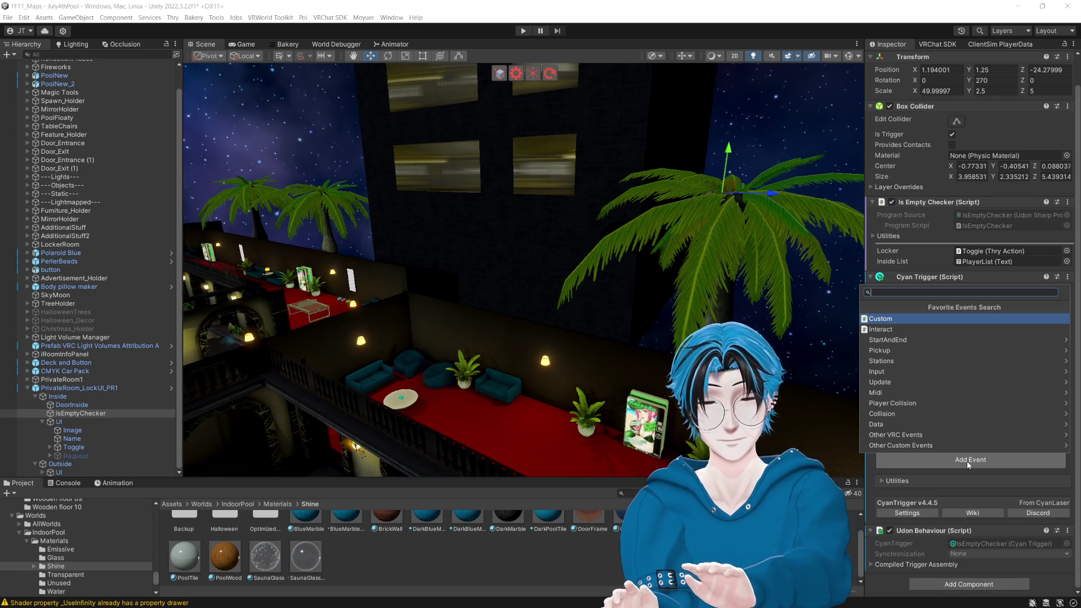
type("on")
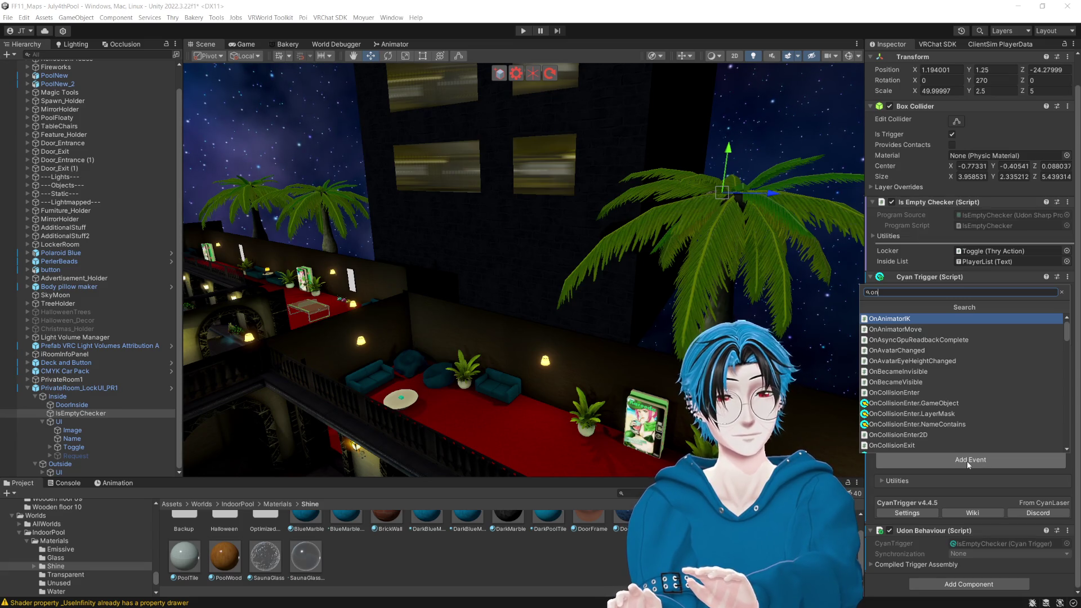
type("Collision")
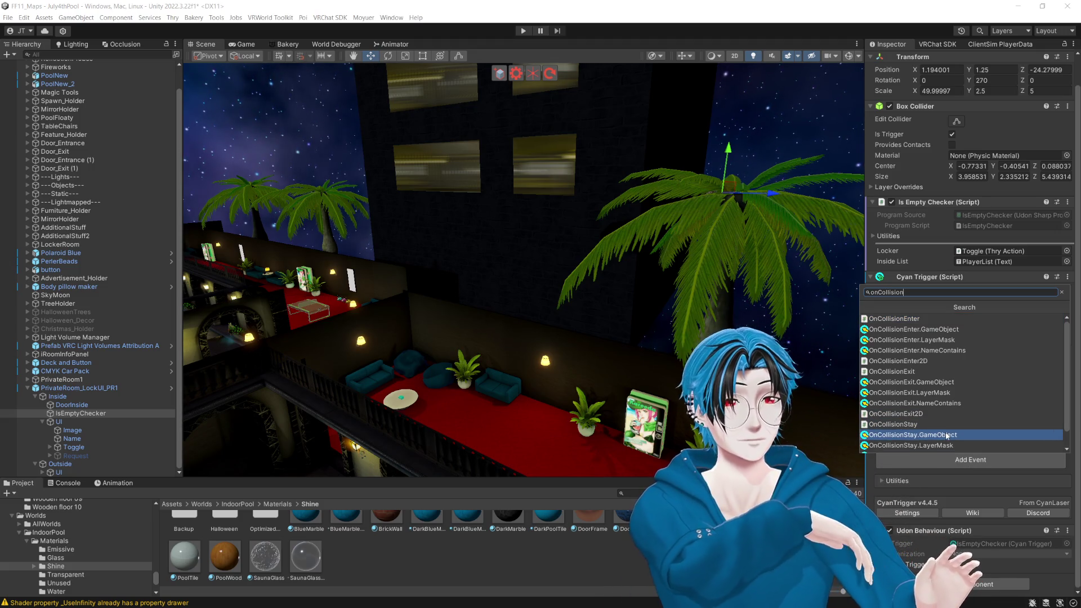
scroll(947, 435, "down", 1)
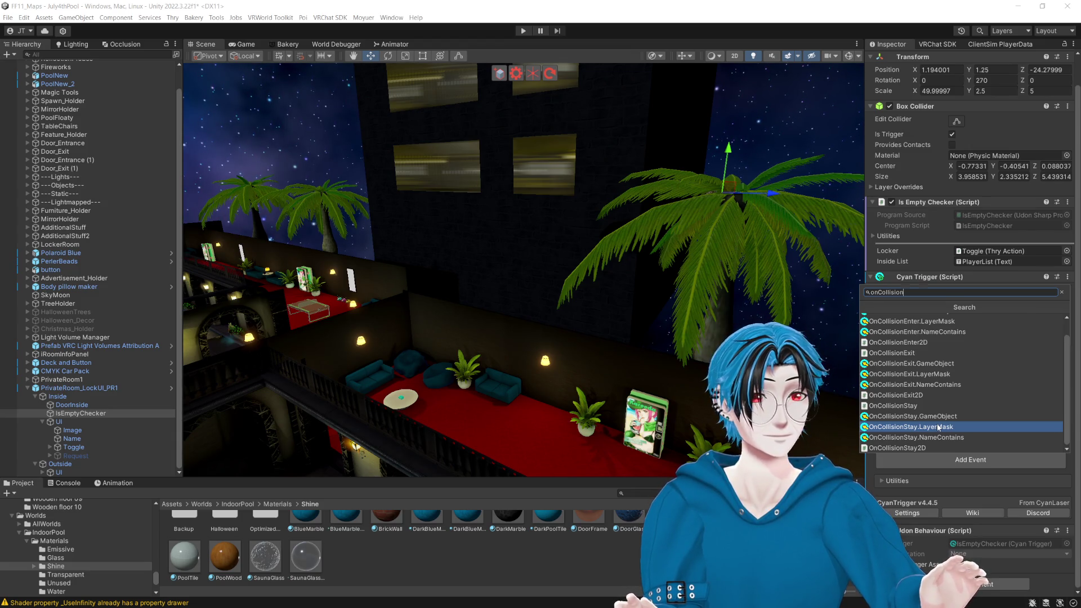
left_click(939, 427)
scroll(960, 427, "down", 5)
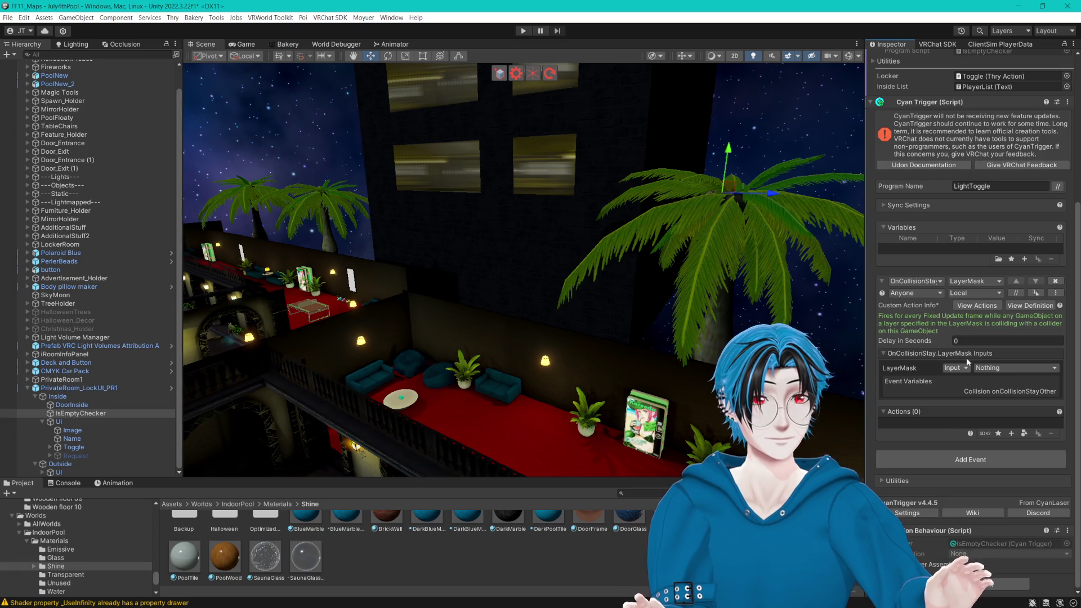
Step: Review the event's variant, broadcast and trigger-permission options, keeping the LayerMask variant
left_click(988, 282)
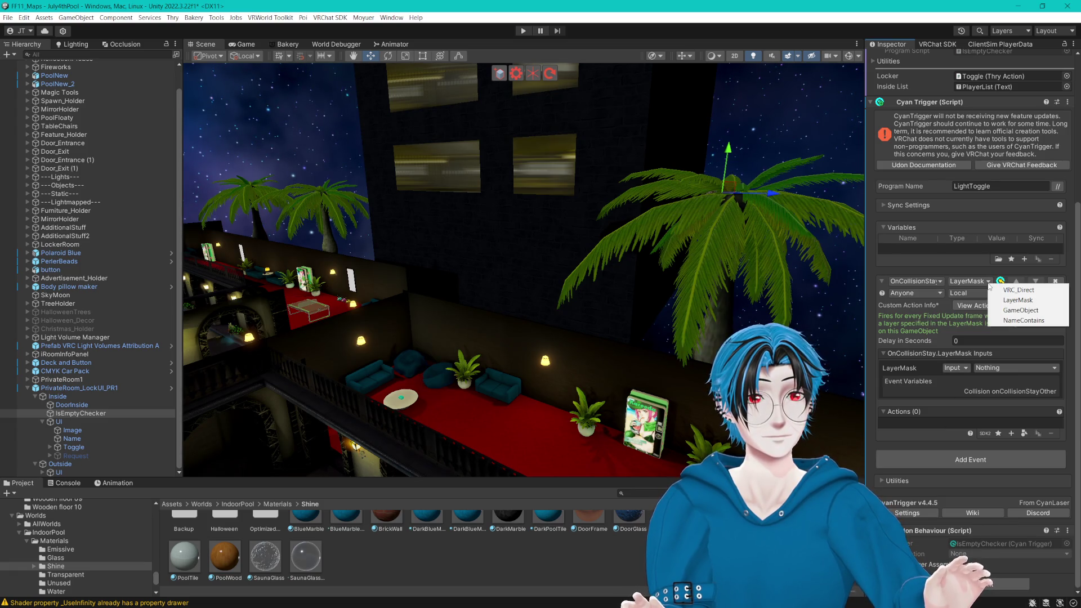
left_click(883, 3)
left_click(972, 289)
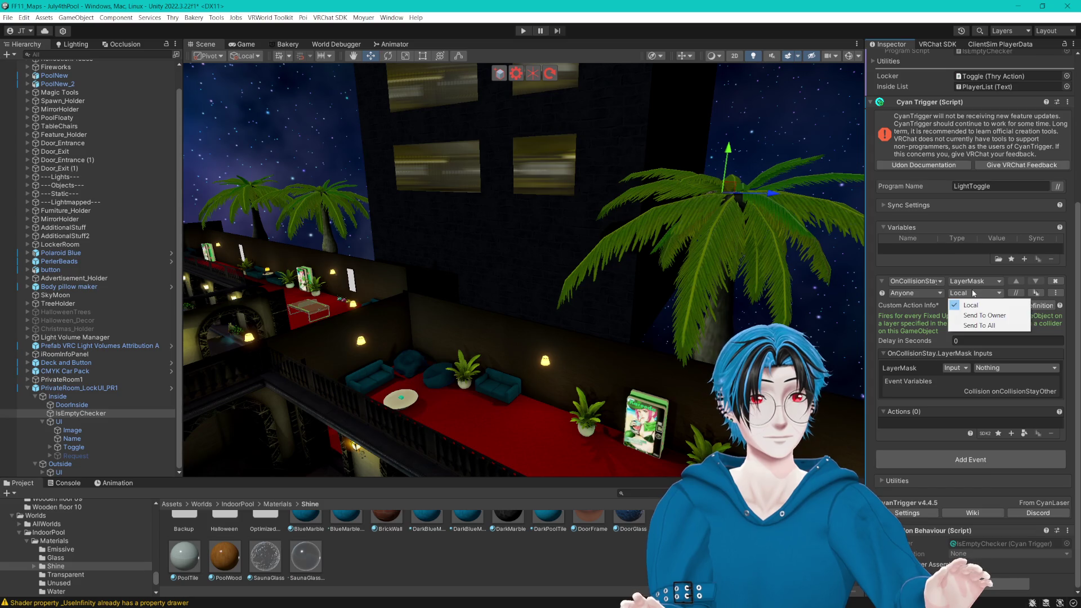
left_click(913, 293)
left_click(978, 283)
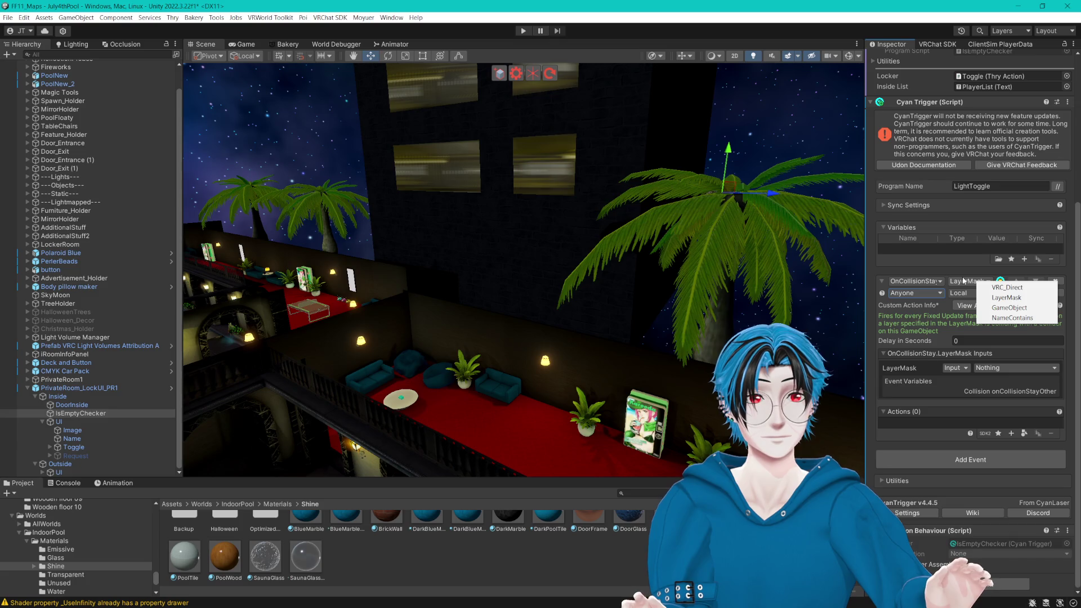
left_click(855, 4)
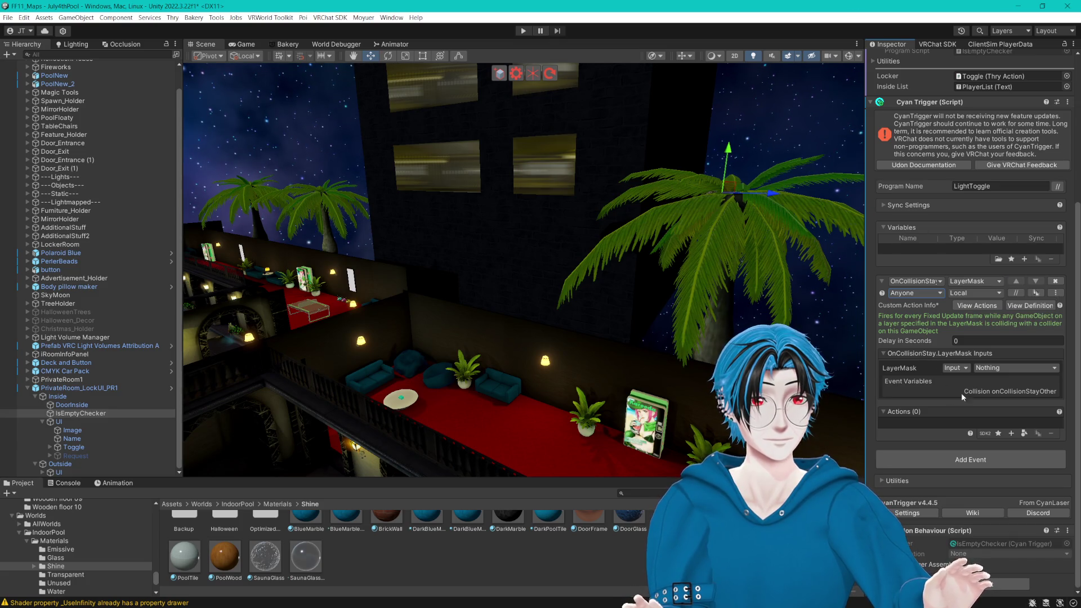
Step: Set the OnCollisionStay event's LayerMask to the Player layer
left_click(1008, 369)
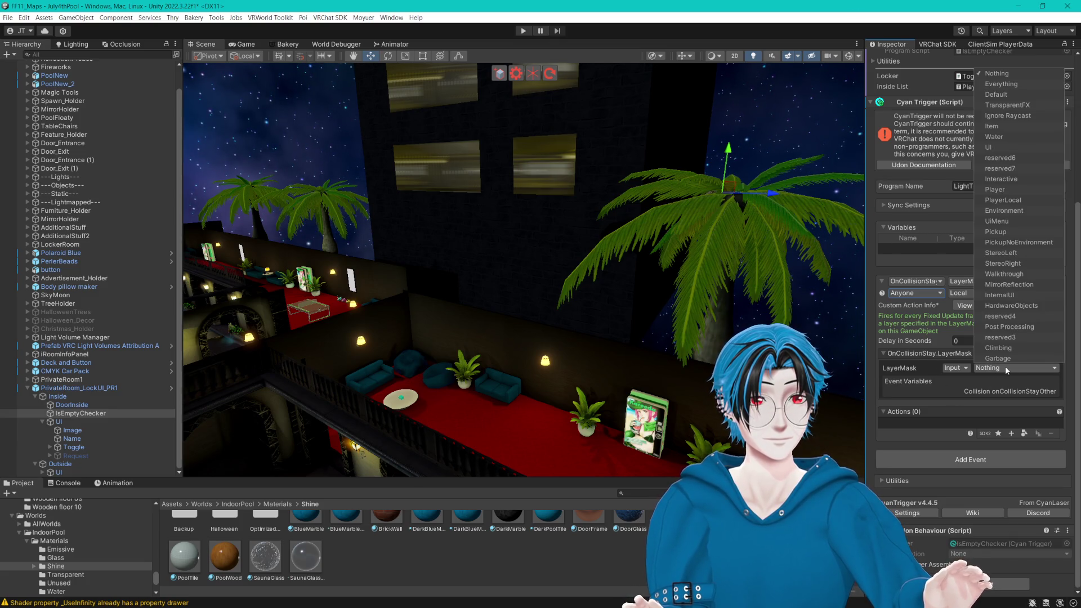
left_click(1012, 190)
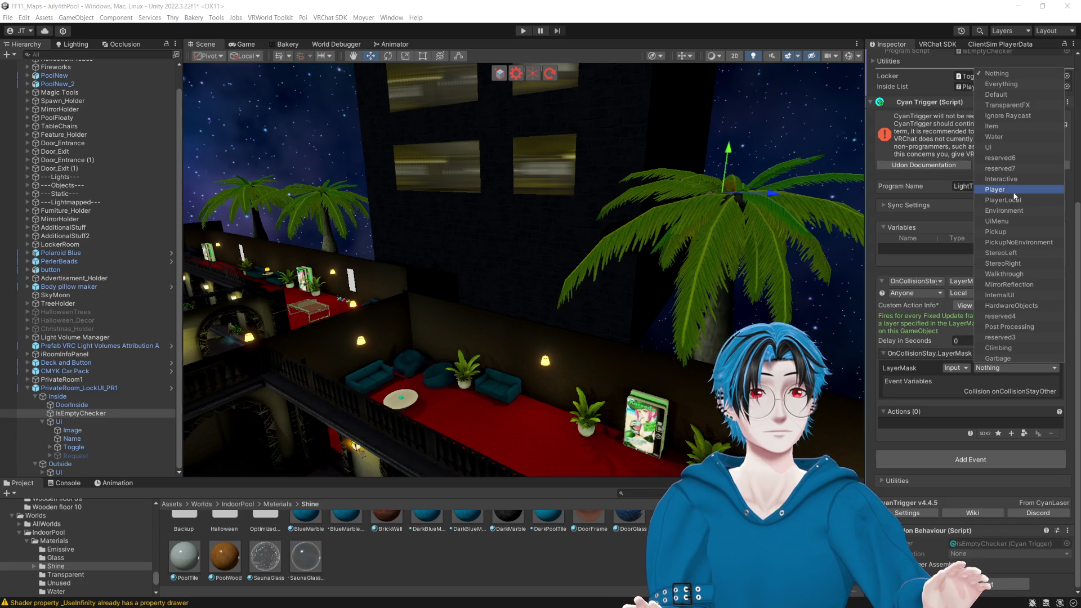
left_click(918, 386)
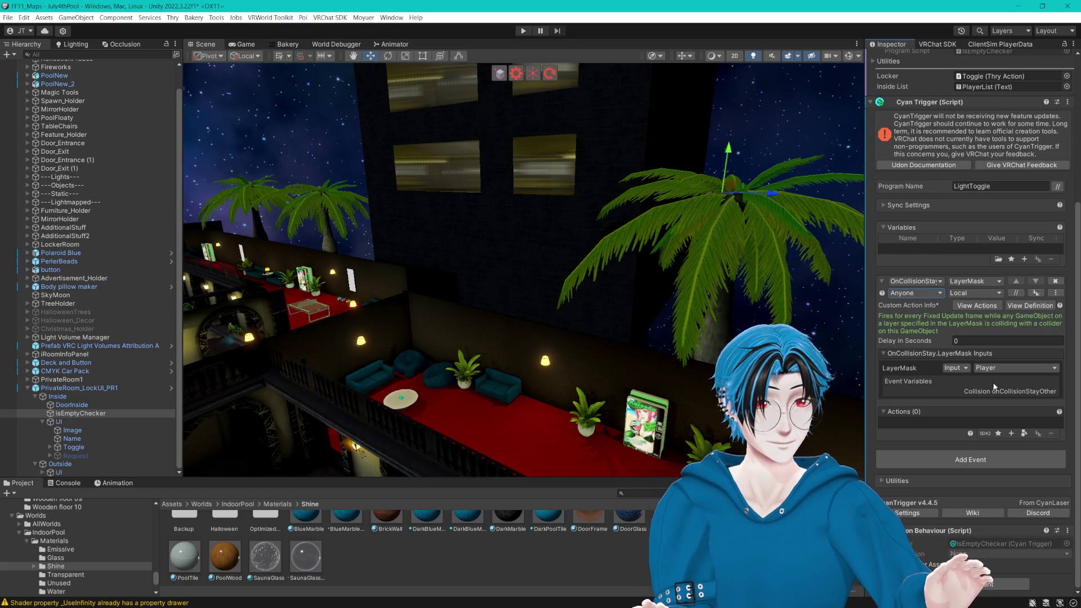
left_click(1012, 433)
Step: Add an Animator.SetBool action to the OnCollisionStay event
type("anim")
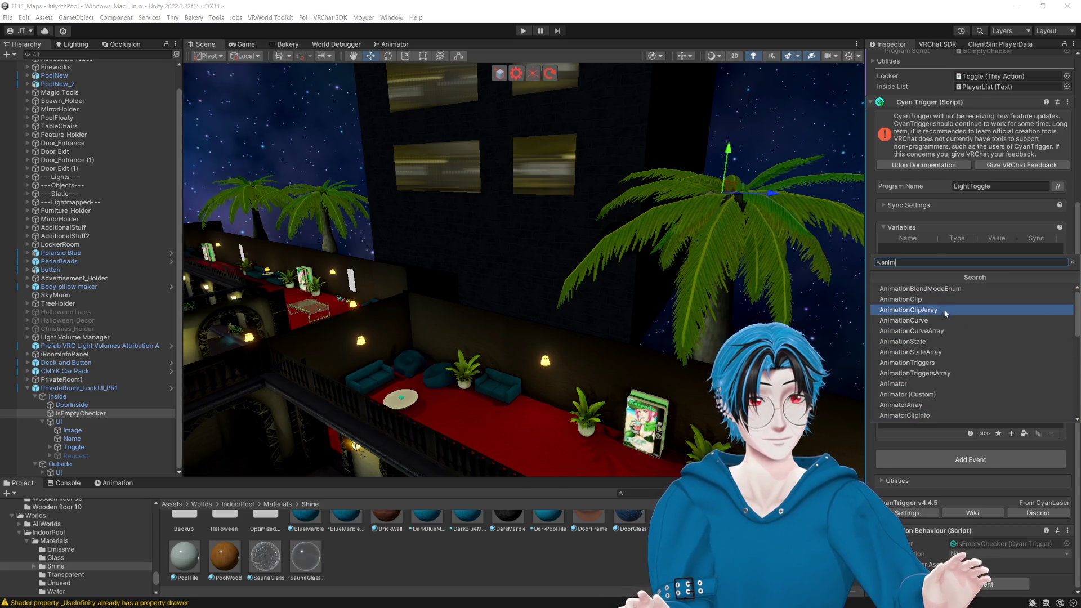
left_click(910, 383)
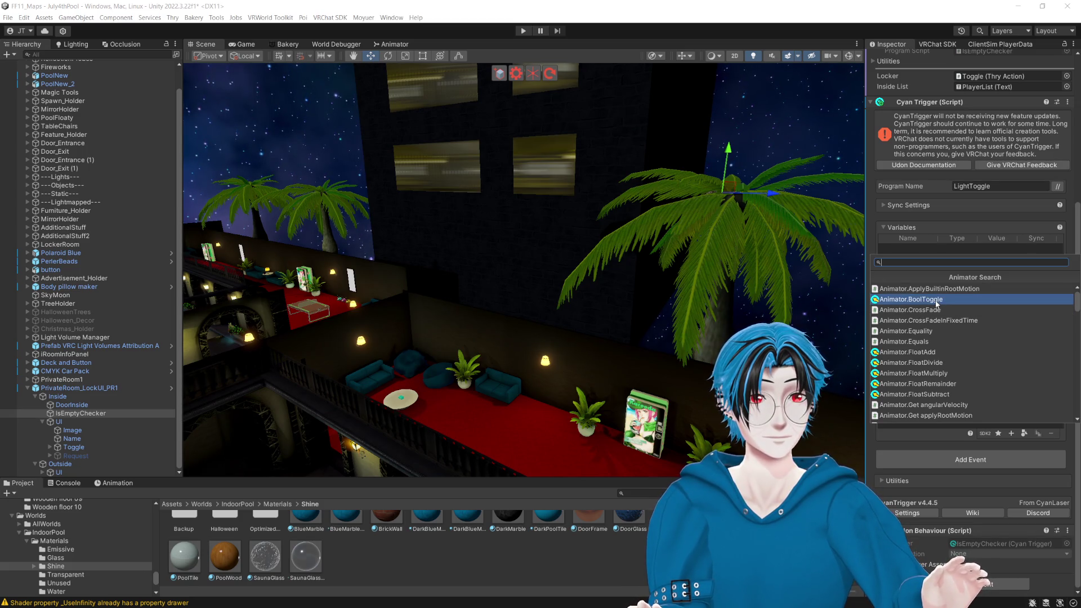
scroll(937, 304, "down", 15)
scroll(937, 304, "down", 10)
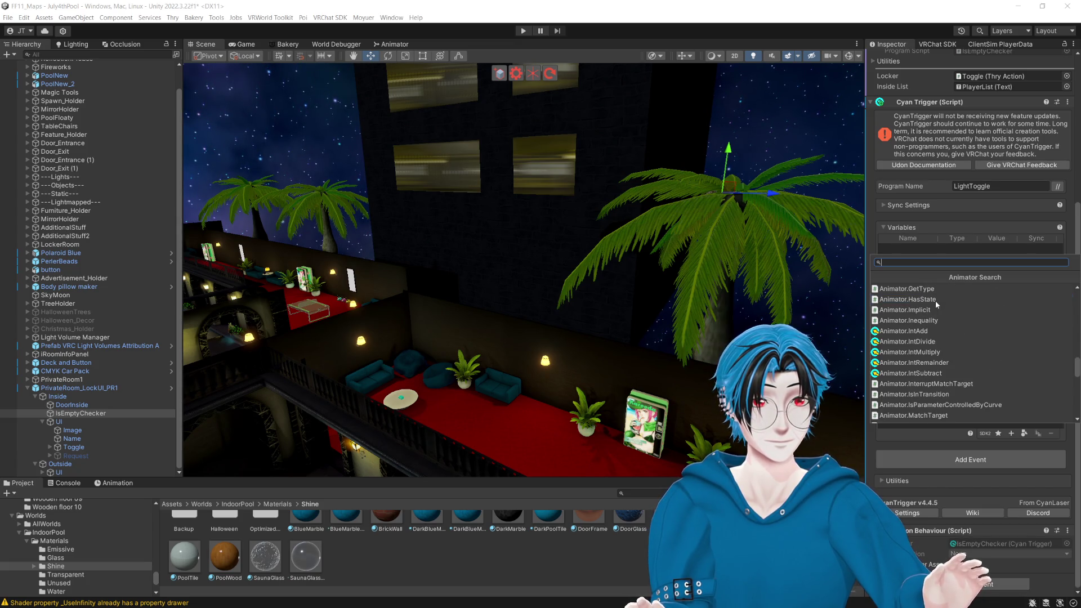
scroll(967, 326, "down", 5)
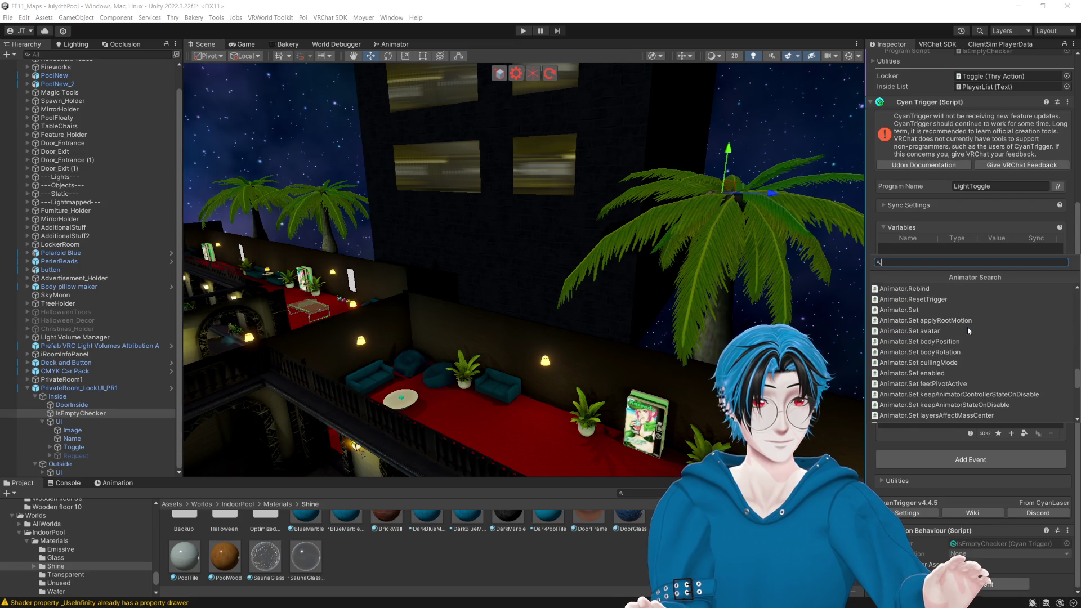
scroll(938, 362, "down", 3)
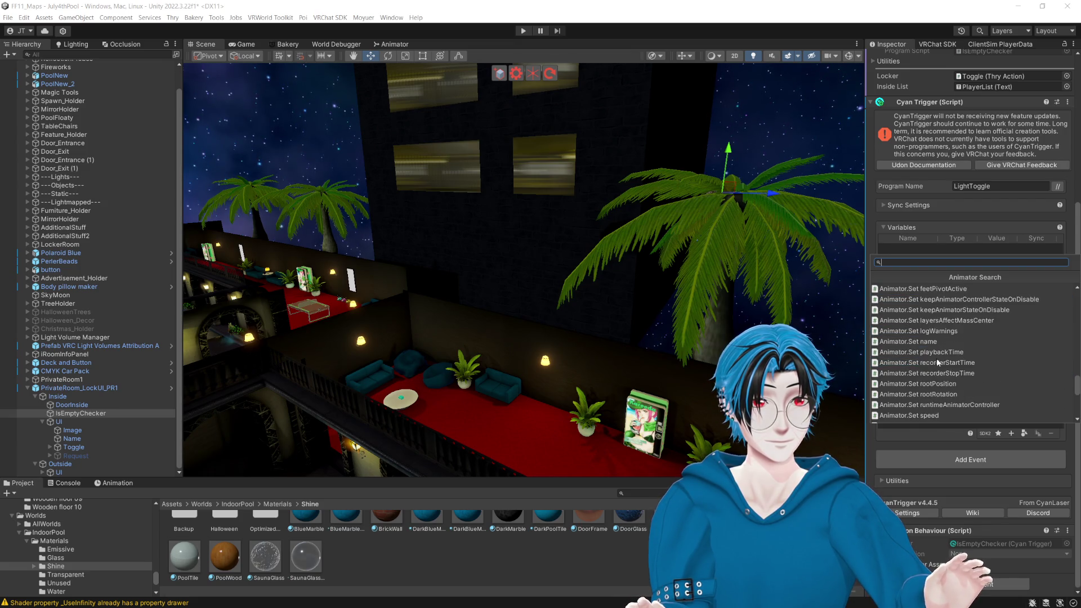
scroll(968, 361, "down", 3)
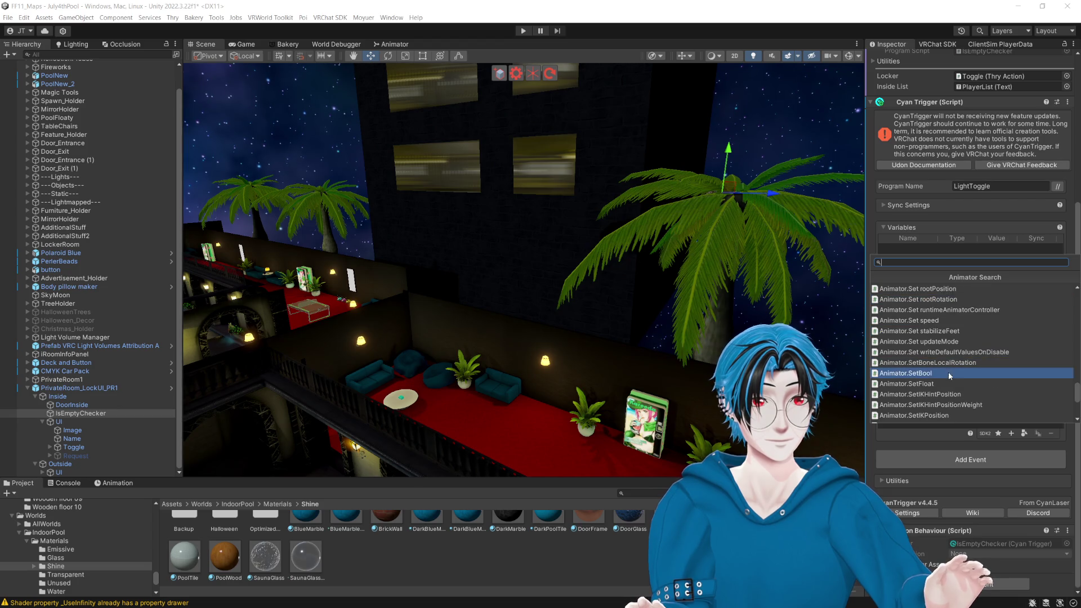
left_click(948, 374)
Step: Assign PrivateBuilding as the SetBool animator and set parameter PR1 to True
left_click(1029, 481)
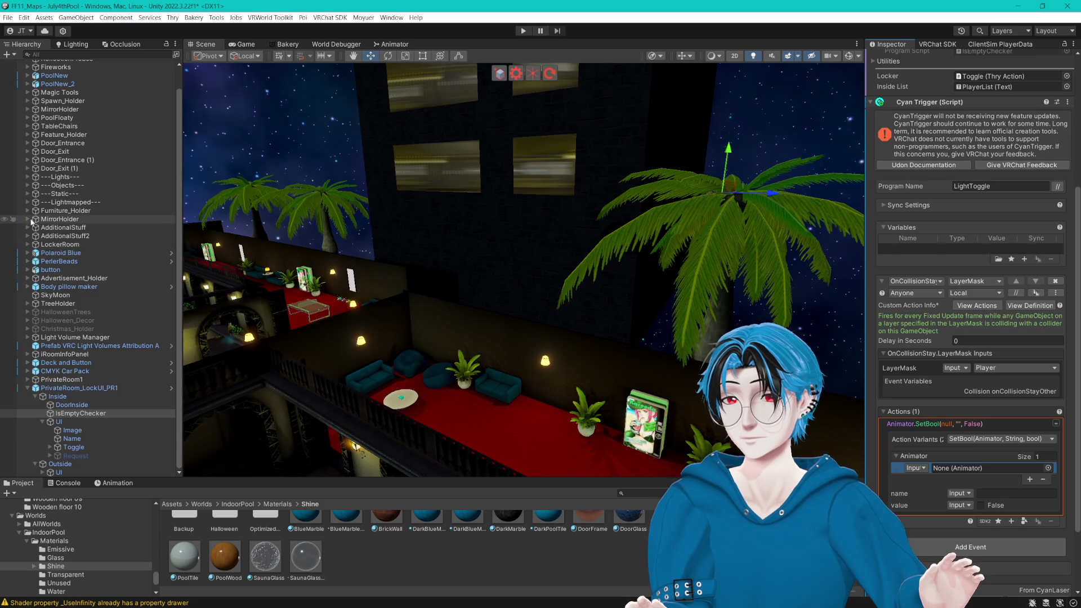
left_click(30, 202)
mouse_move(76, 208)
left_mouse_down()
mouse_move(563, 394)
mouse_move(967, 473)
left_mouse_up()
left_click(986, 501)
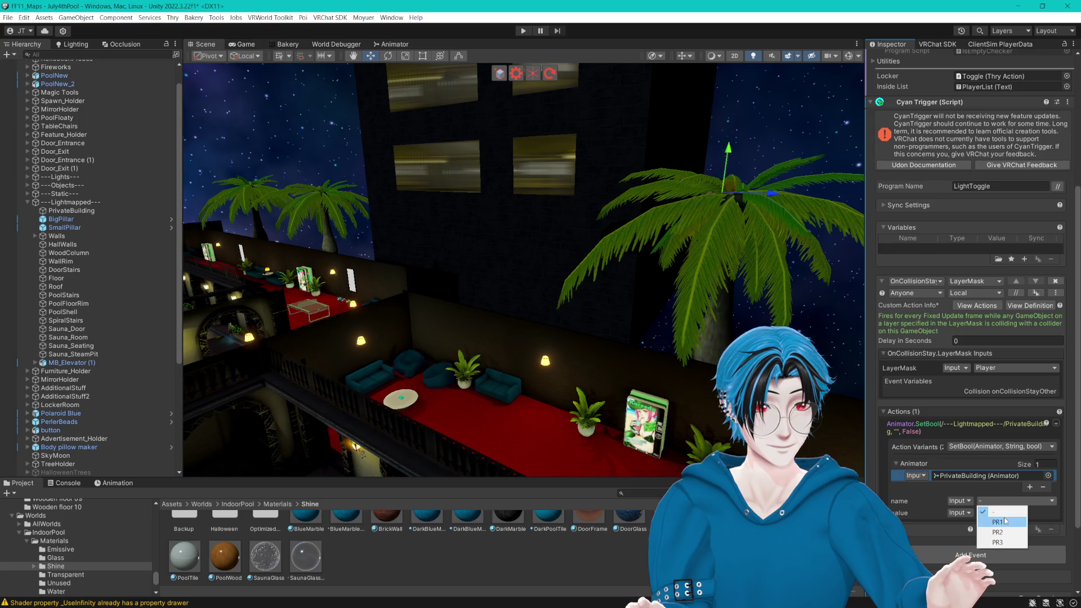
left_click(980, 513)
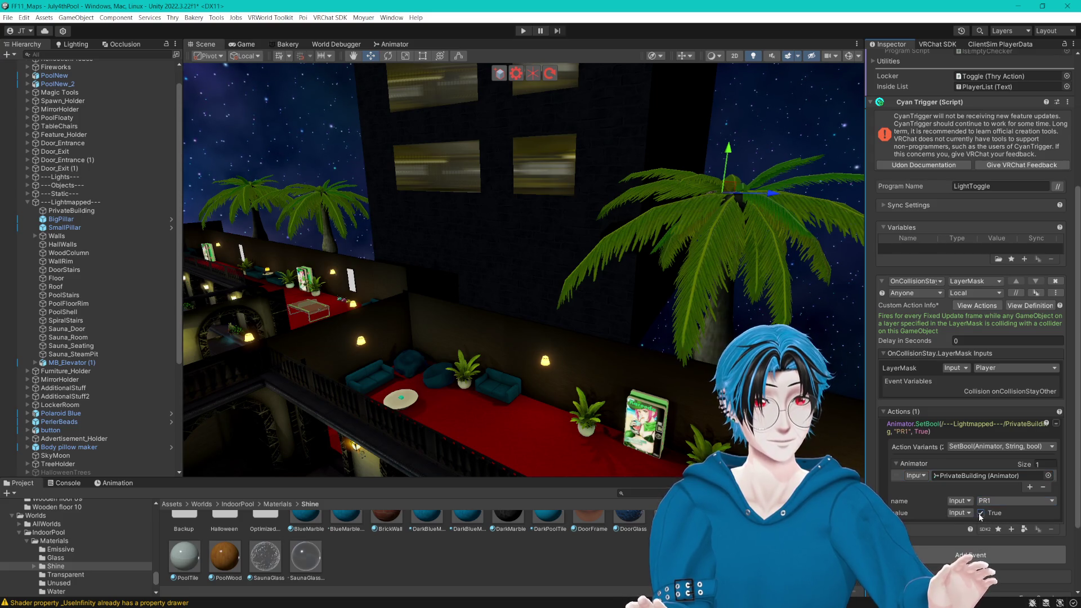
scroll(999, 512, "down", 3)
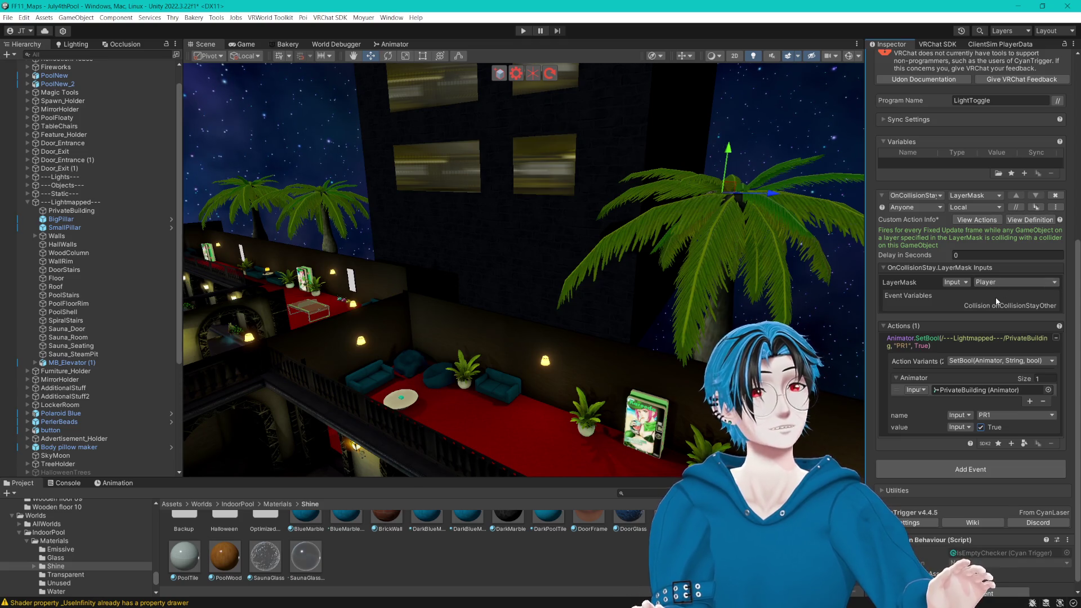
Step: Change the event to Player Collision > OnPlayerTriggerEnter with the Remote Player variant
left_click_drag(866, 216, 794, 219)
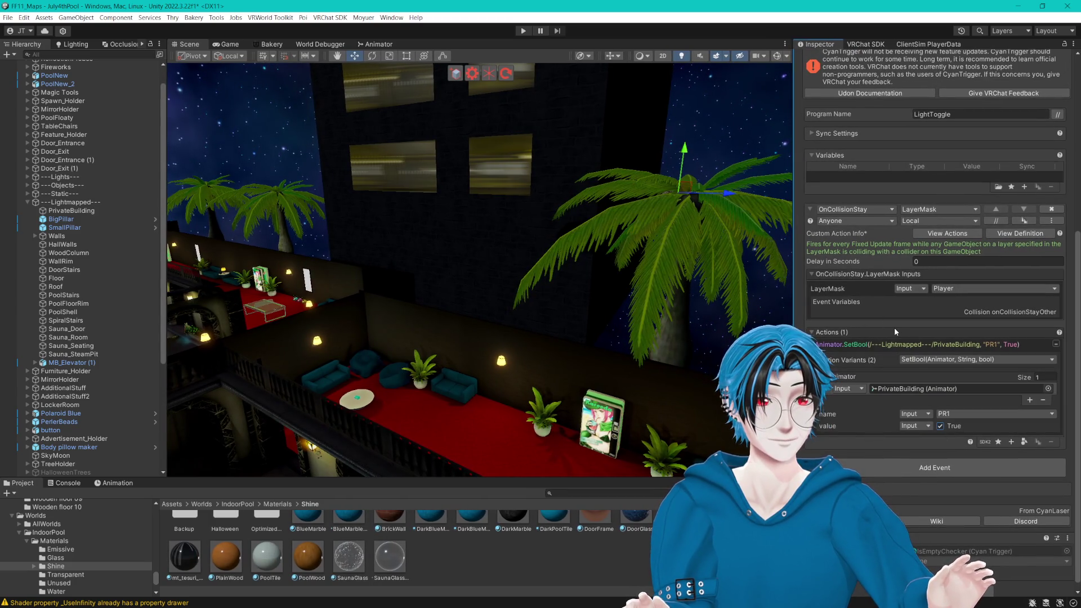
left_click(888, 212)
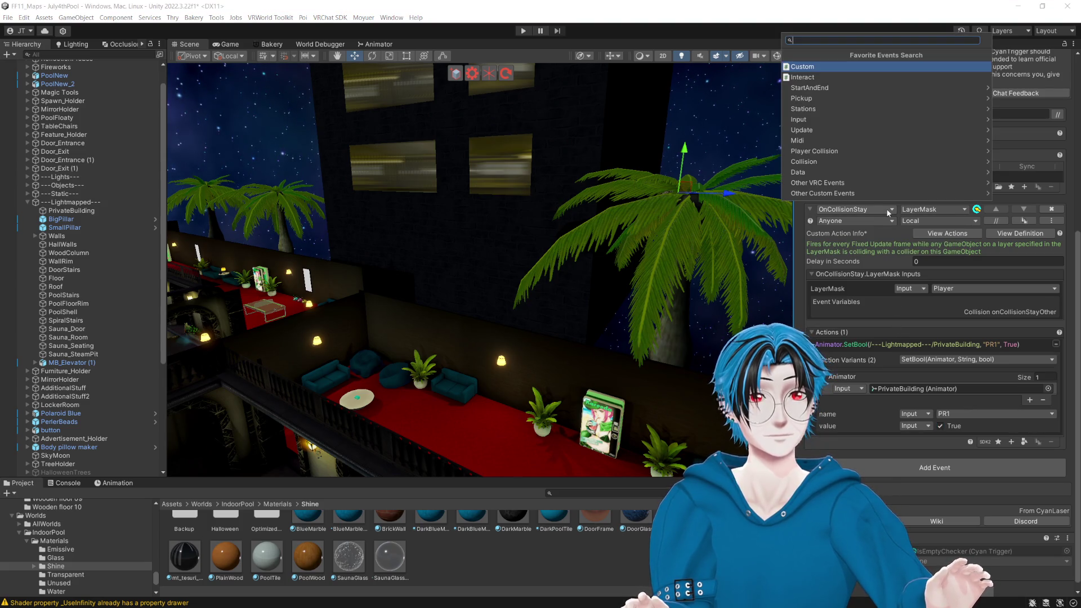
left_click(839, 149)
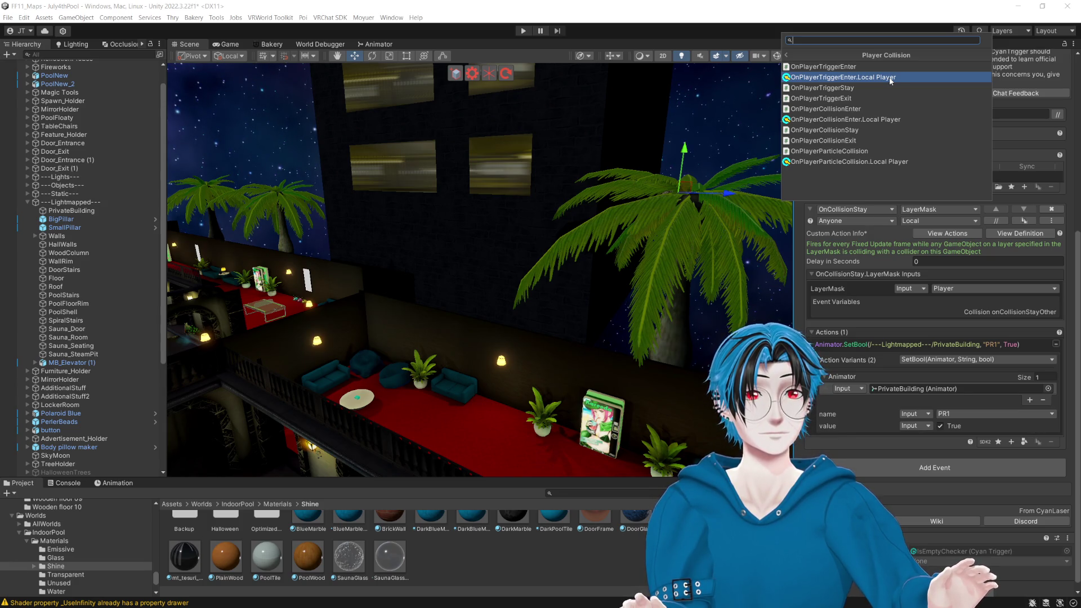
left_click(890, 78)
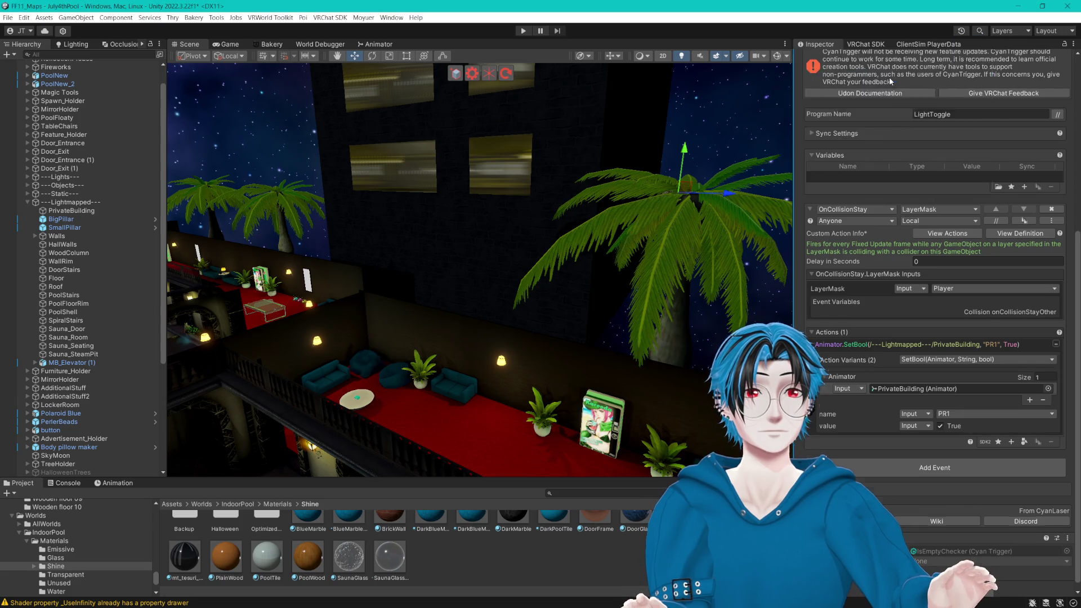
left_click(952, 223)
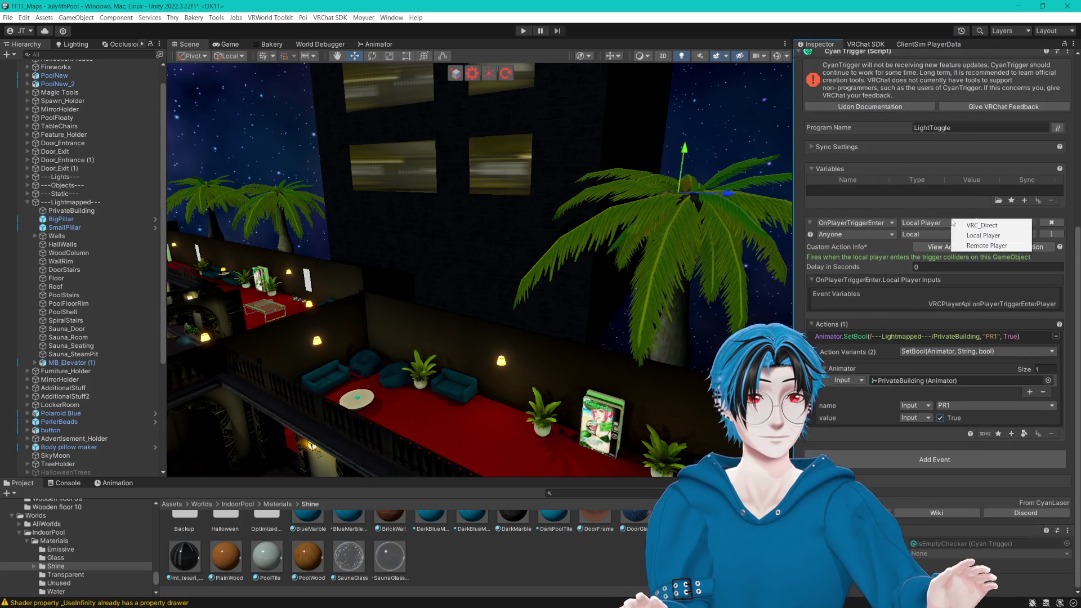
left_click(1002, 246)
Step: Leave the event's broadcast on Local and keep it triggerable by anyone
left_click(926, 236)
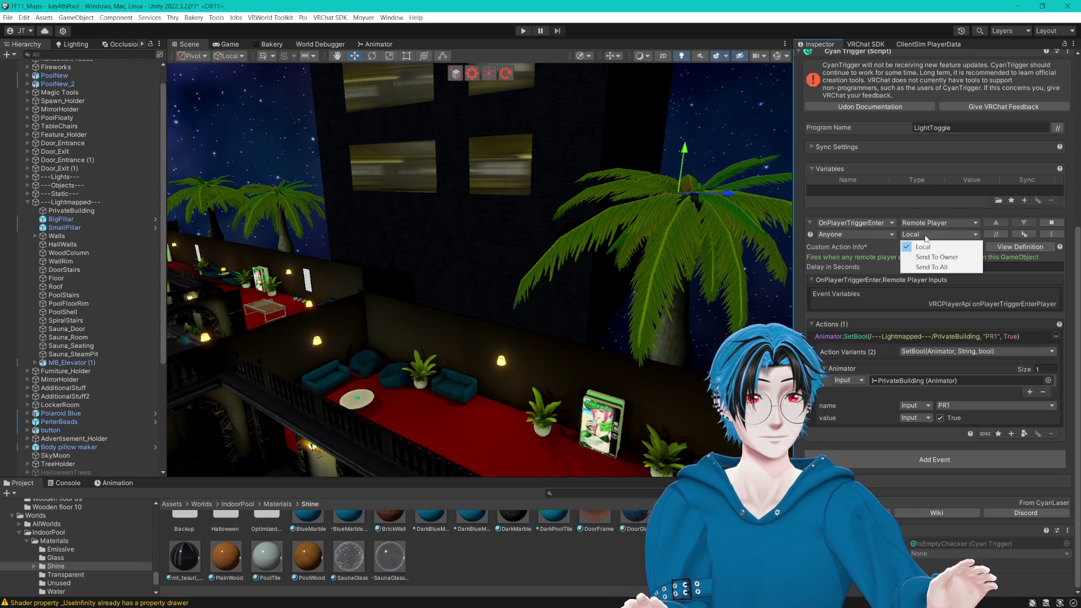
left_click(881, 236)
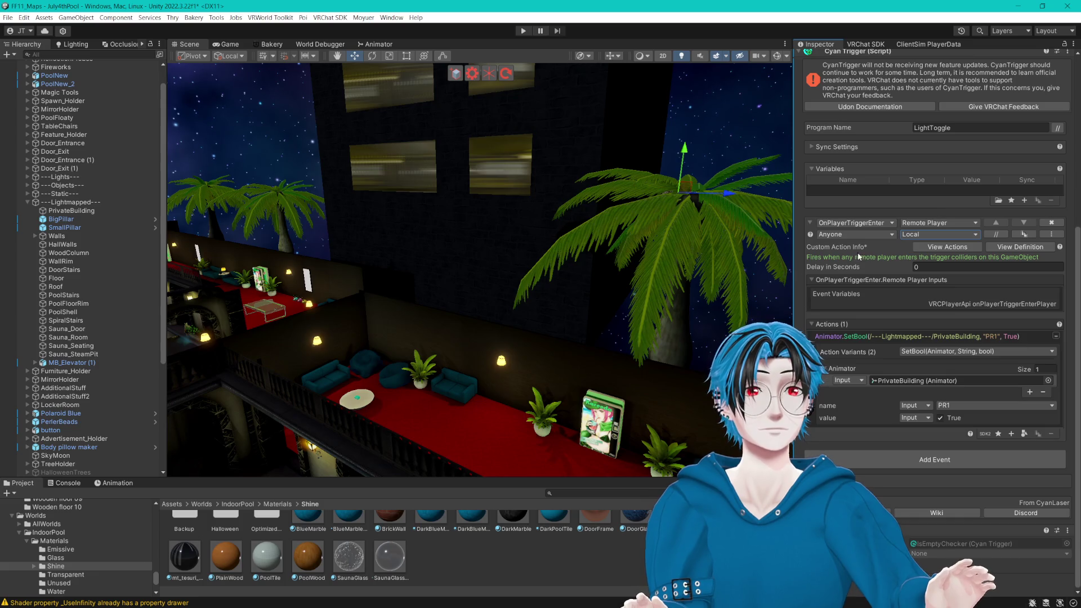
left_click(880, 235)
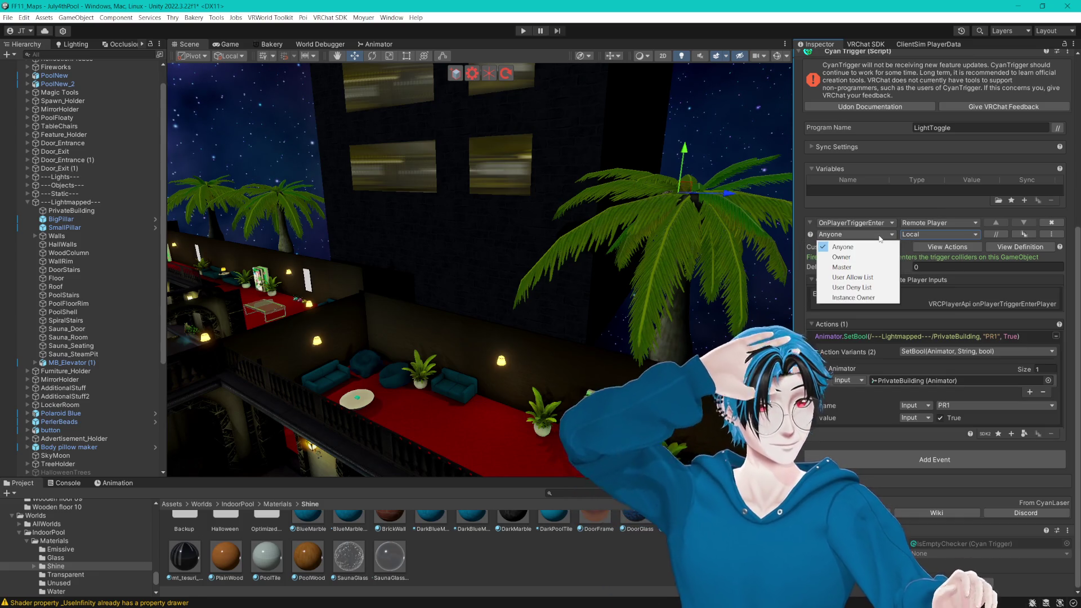
left_click(872, 247)
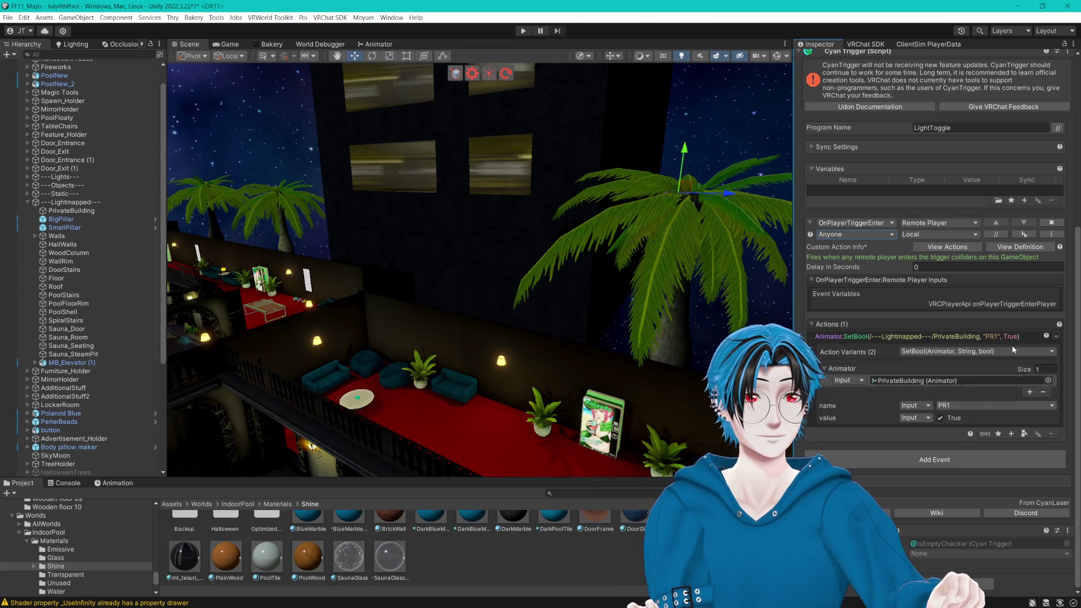
left_click(1025, 235)
scroll(988, 387, "down", 5)
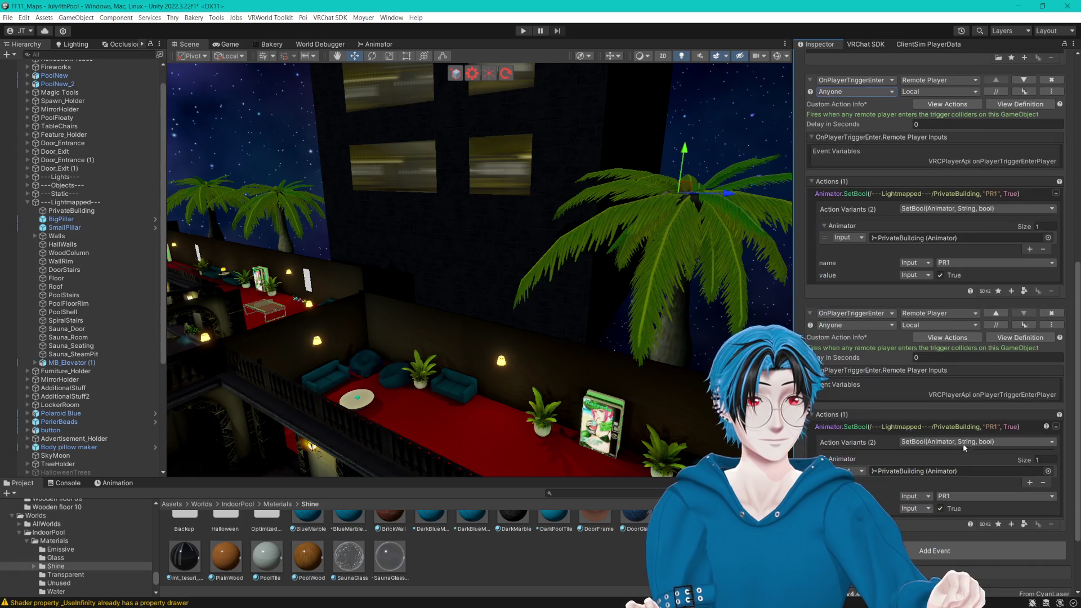
left_click(886, 314)
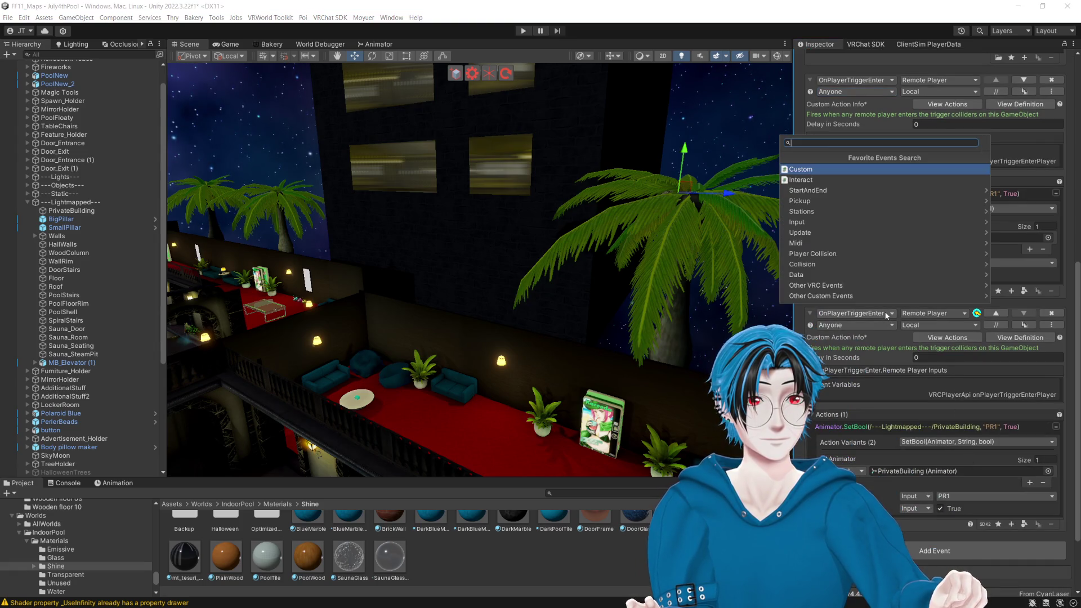
left_click(831, 260)
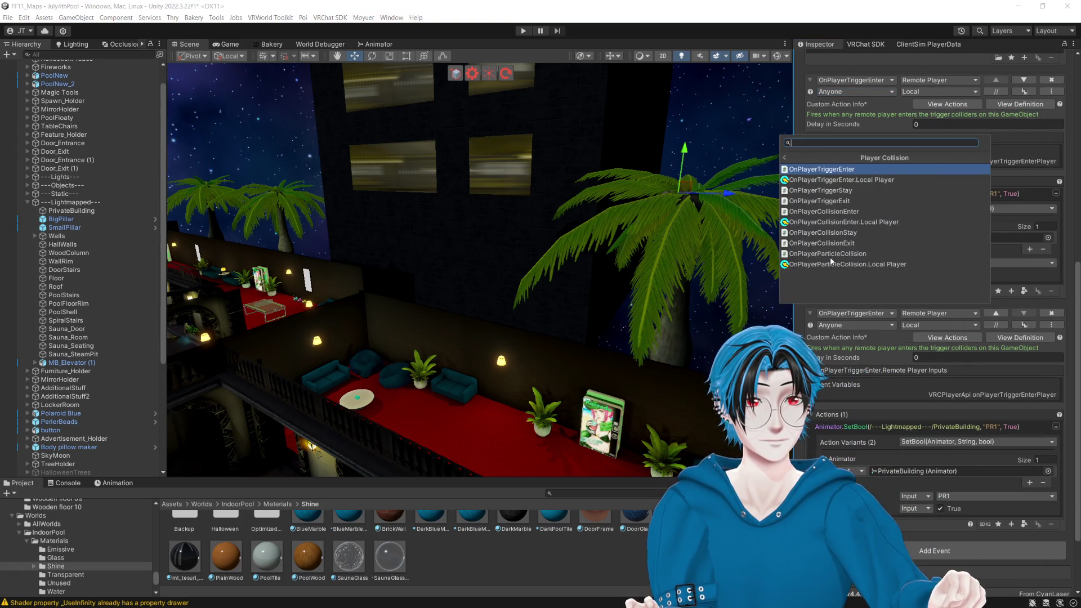
left_click(854, 201)
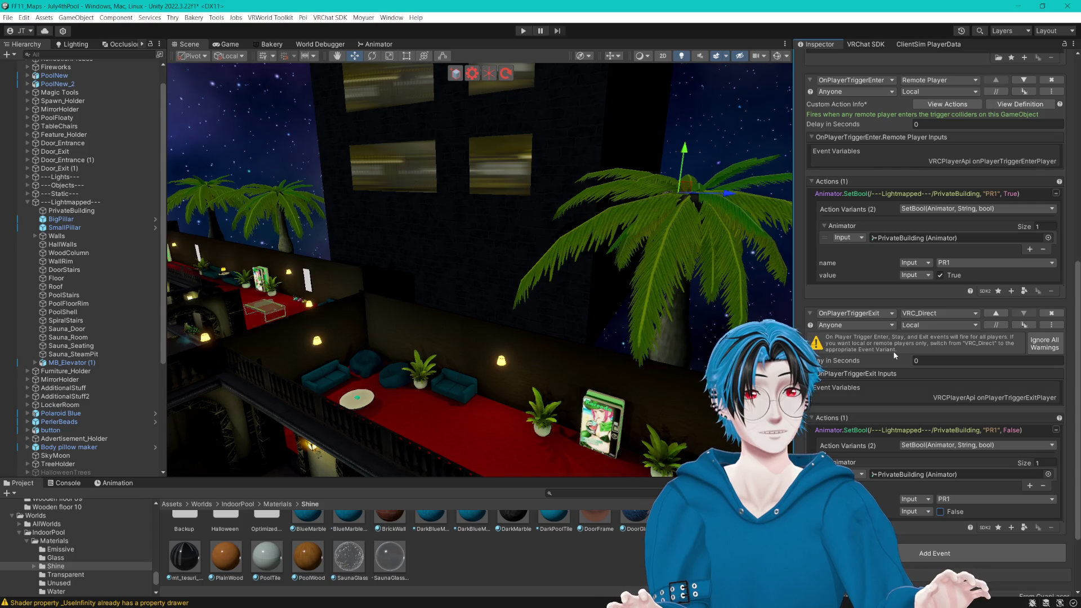
left_click(941, 312)
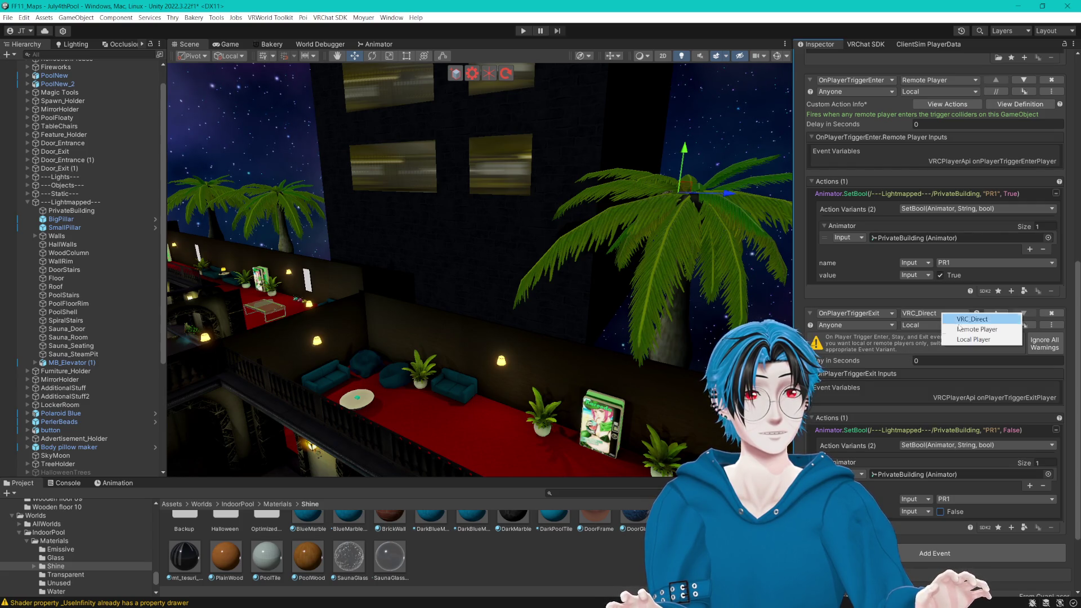
left_click(957, 338)
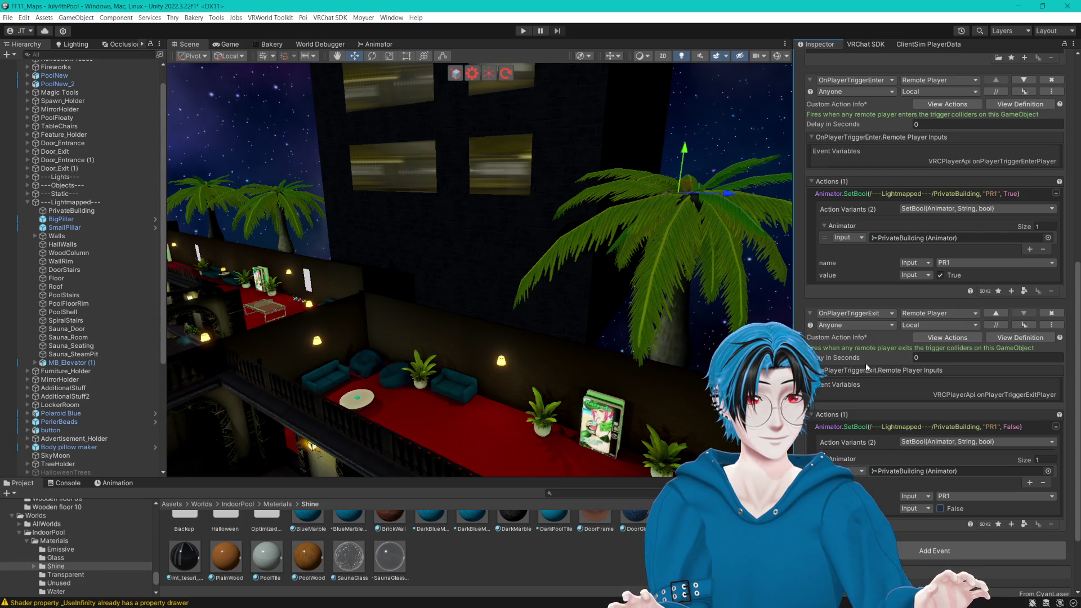
mouse_move(888, 364)
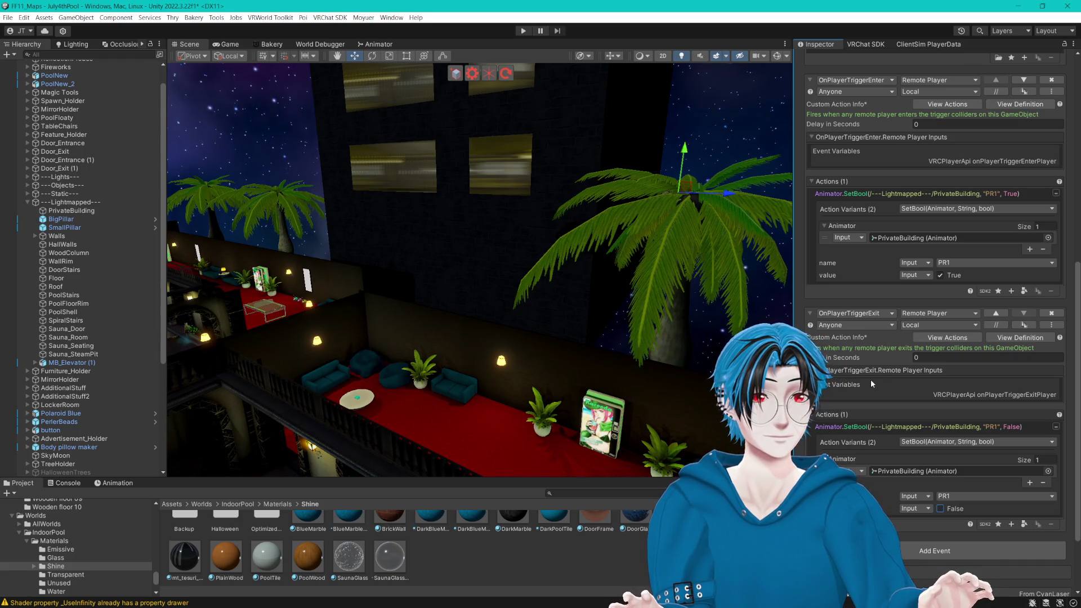
left_click(1057, 317)
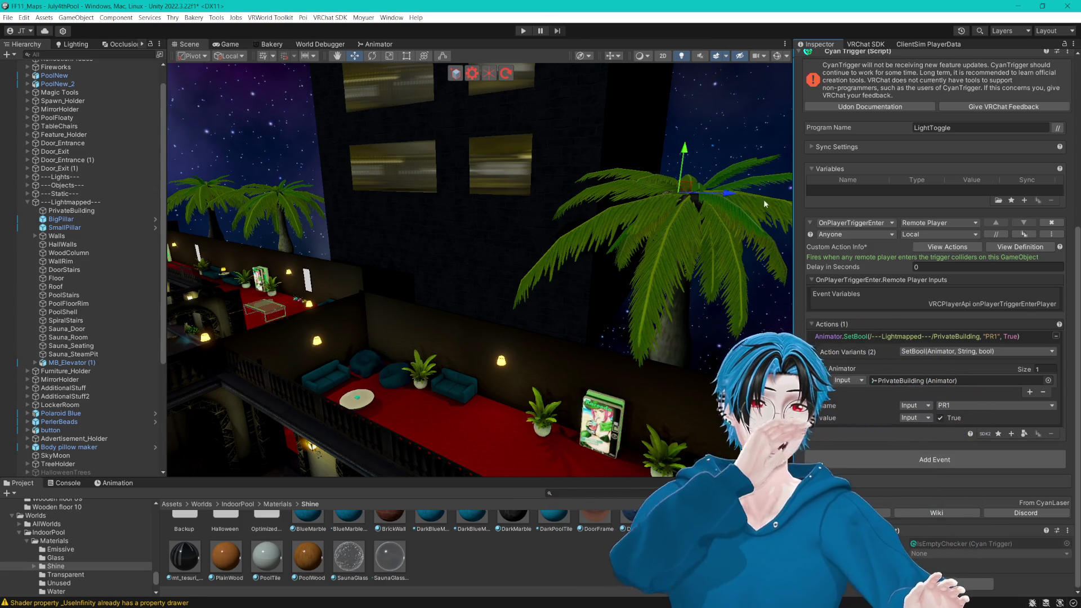
left_click(851, 223)
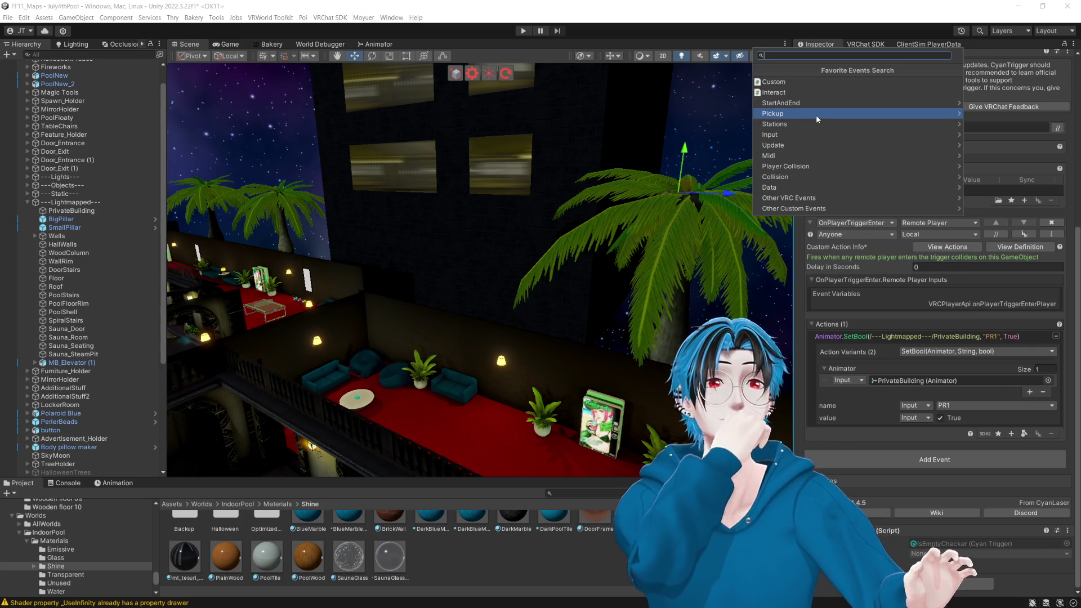
Step: Search 'Player' and switch the event to OnPlayerCollisionEnter for remote players
type("Player")
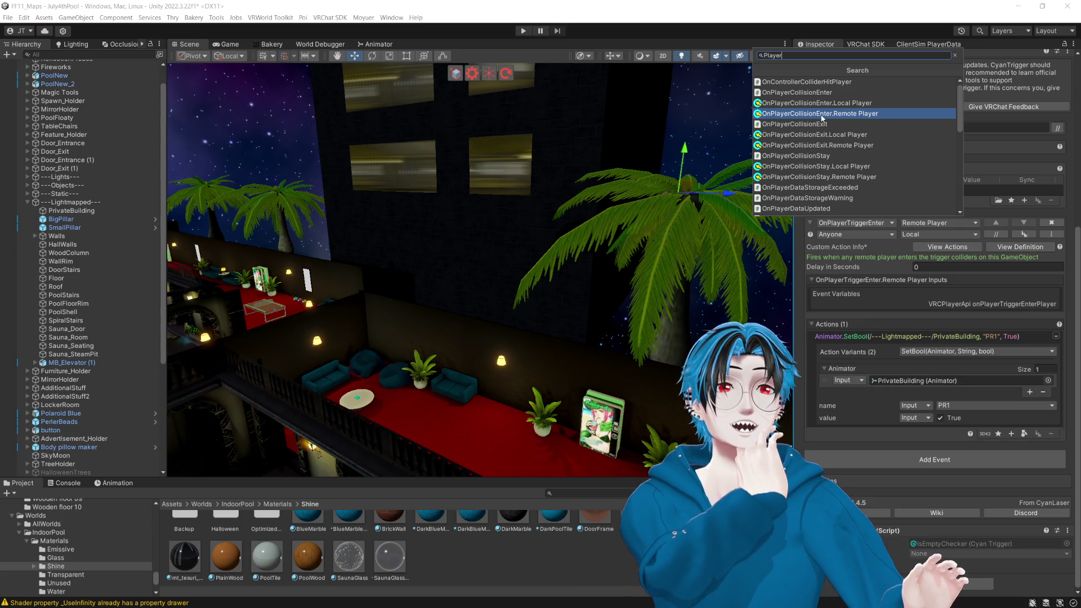
left_click(822, 115)
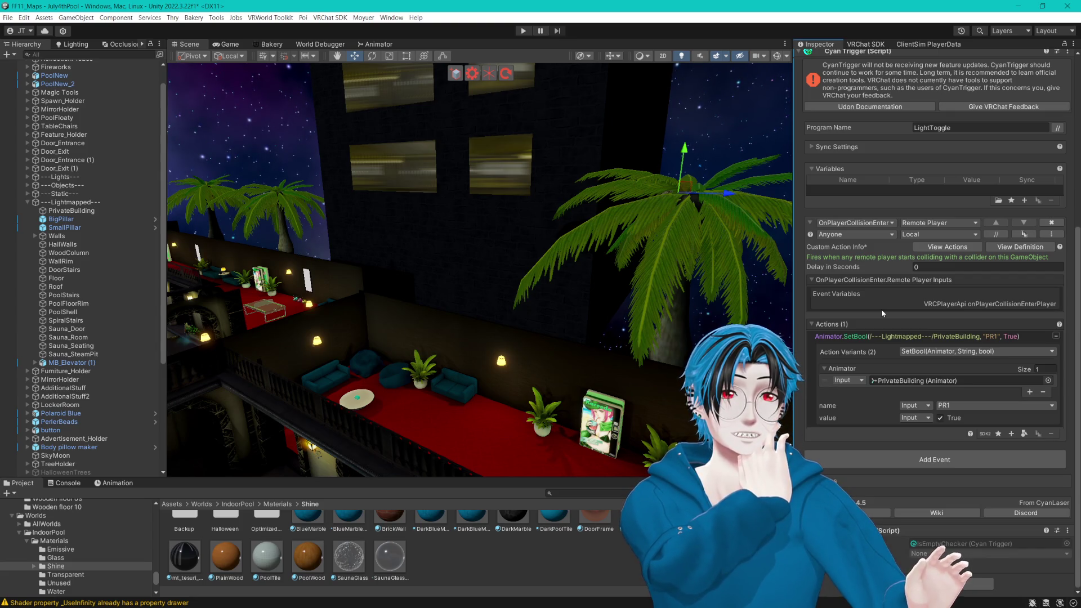
Step: Add an int variable named HasPlayer to LightToggle and set its sync to Synced
left_click(1025, 202)
type("Int")
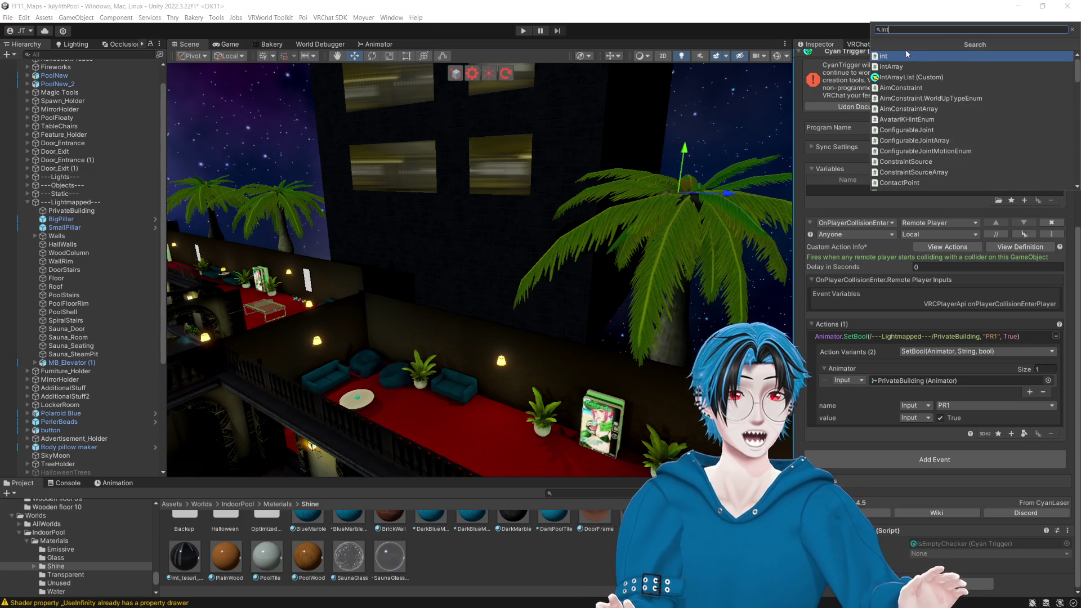
left_click(906, 56)
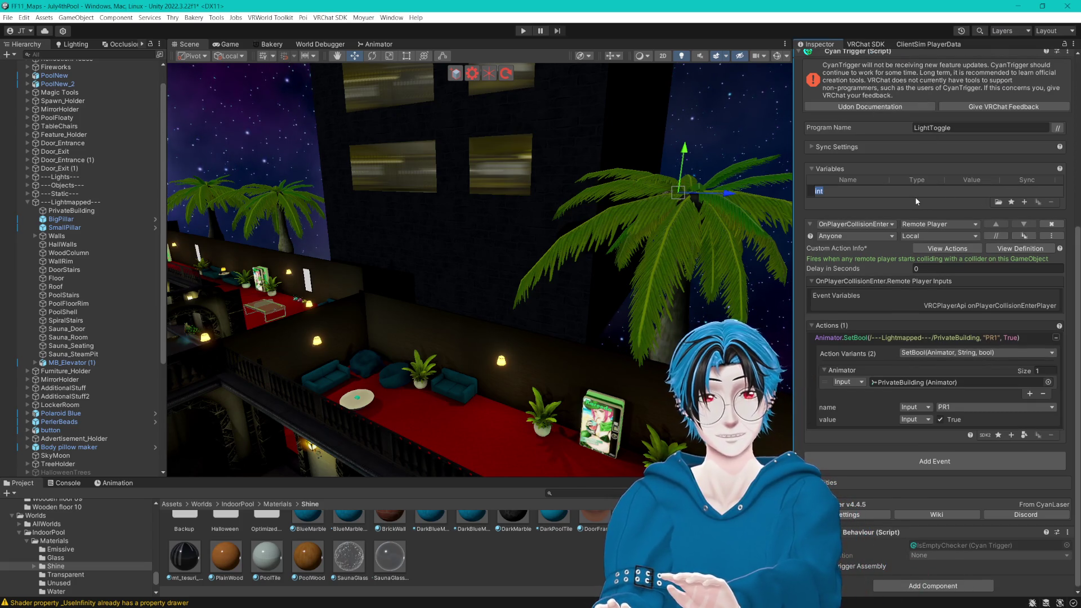
type("HasPlayer")
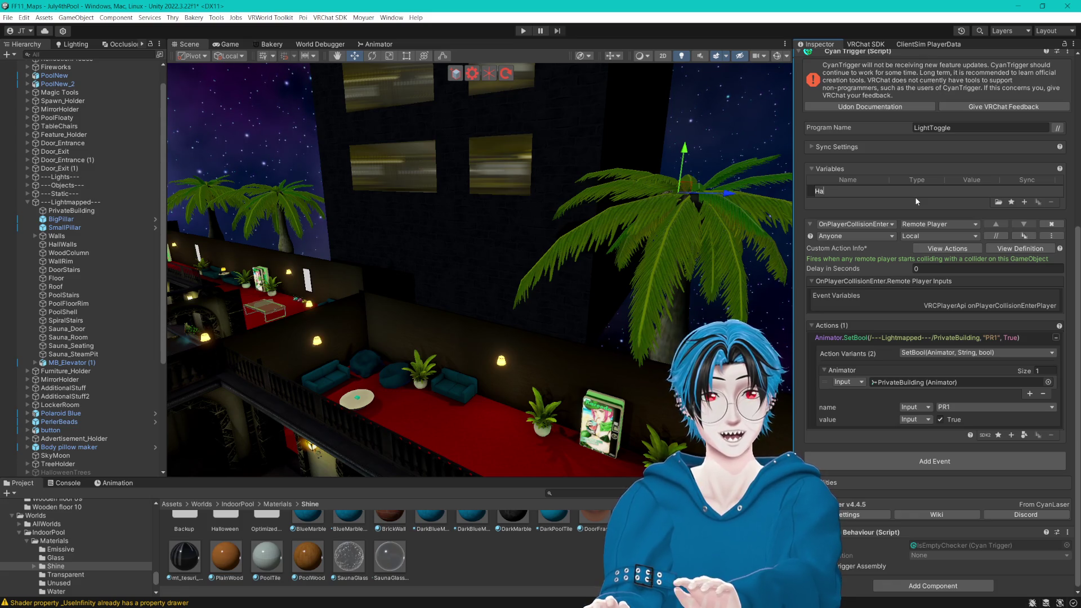
key("Return")
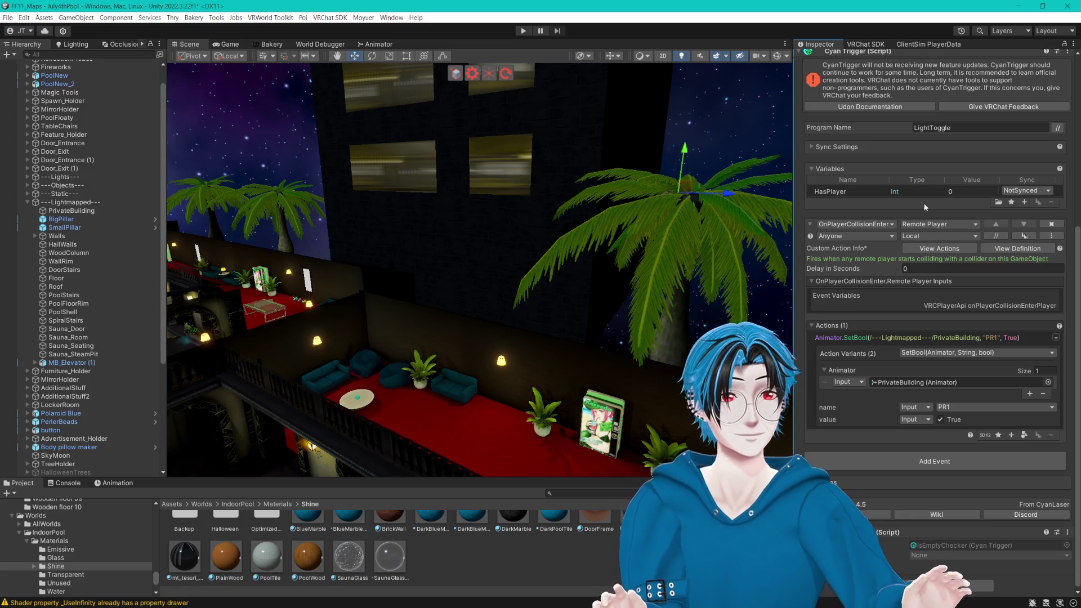
left_click(1025, 191)
left_click(1028, 211)
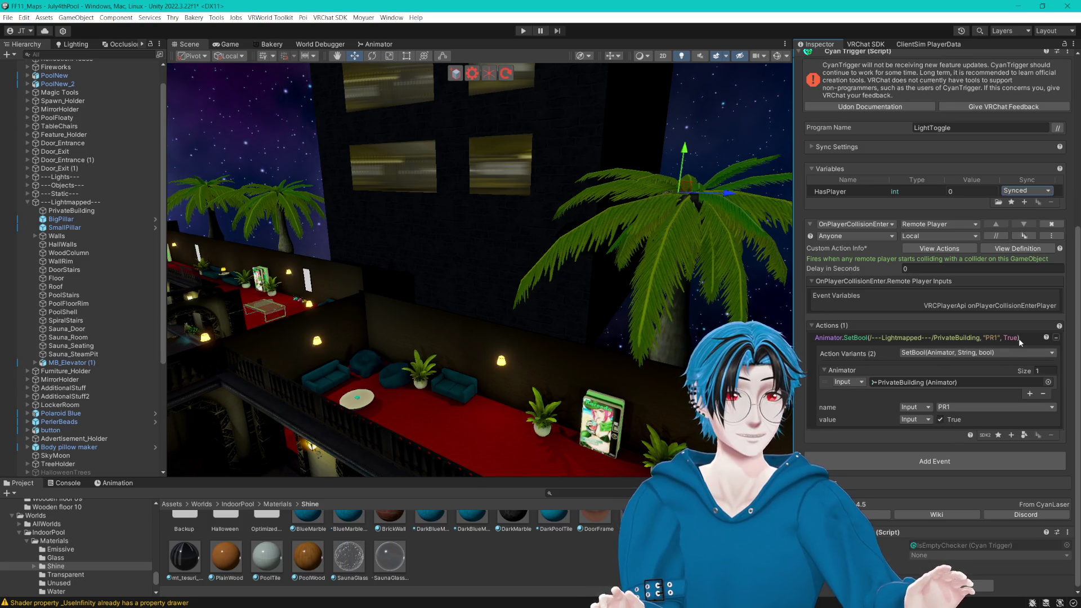
Step: Add an OnVariableChanged event to the LightToggle trigger
left_click(961, 454)
type("onV")
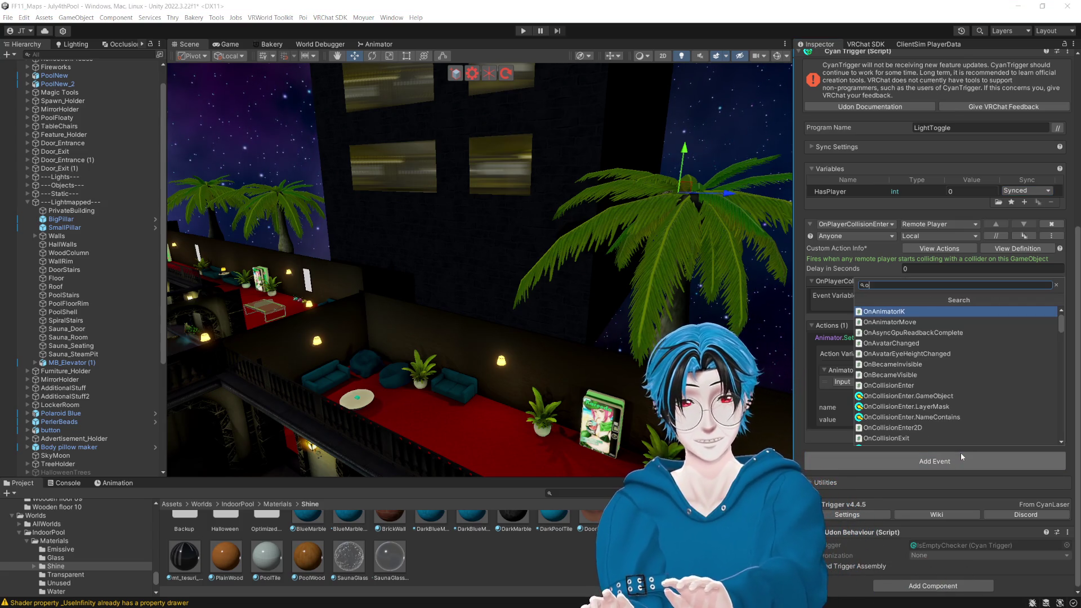
key("Return")
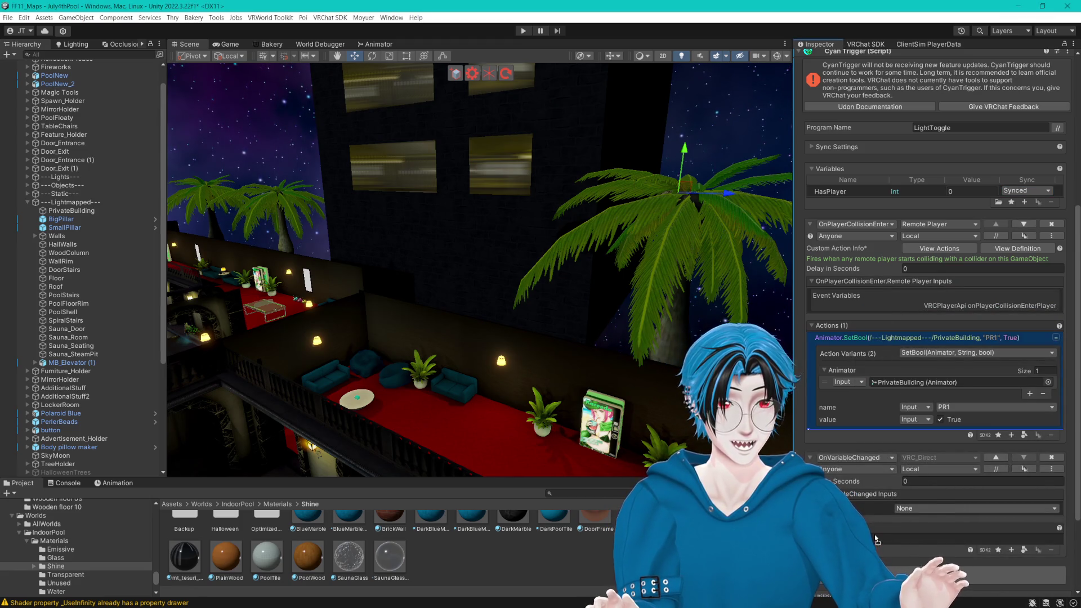
left_click_drag(877, 540, 878, 538)
scroll(912, 501, "down", 2)
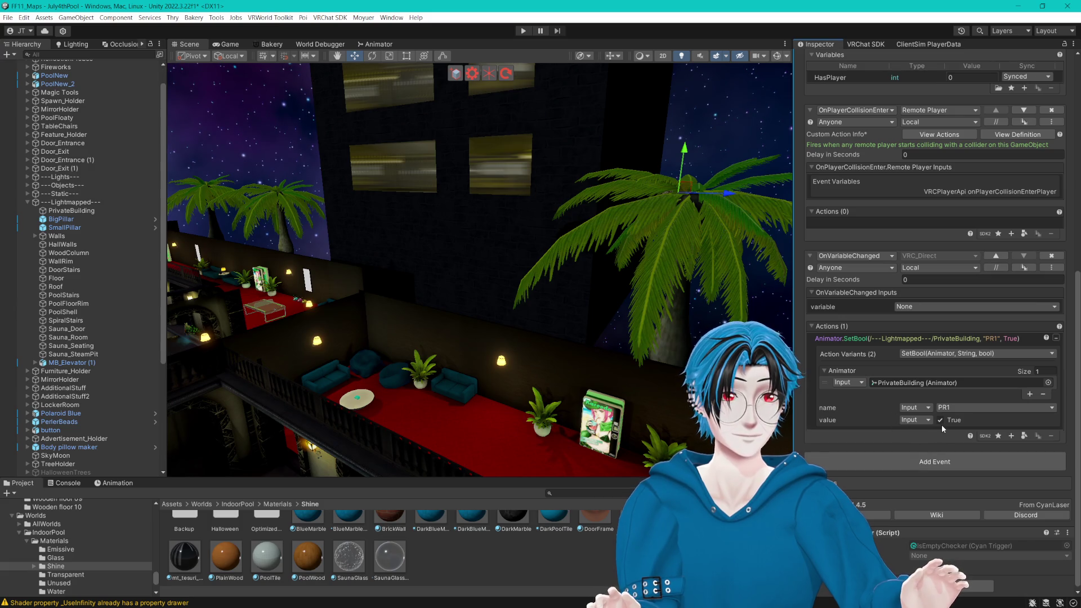
Step: Add an If block first, name its condition CheckPlayerCount, and move the PR1 SetBool into its ConditionBody
left_click(999, 437)
type("if")
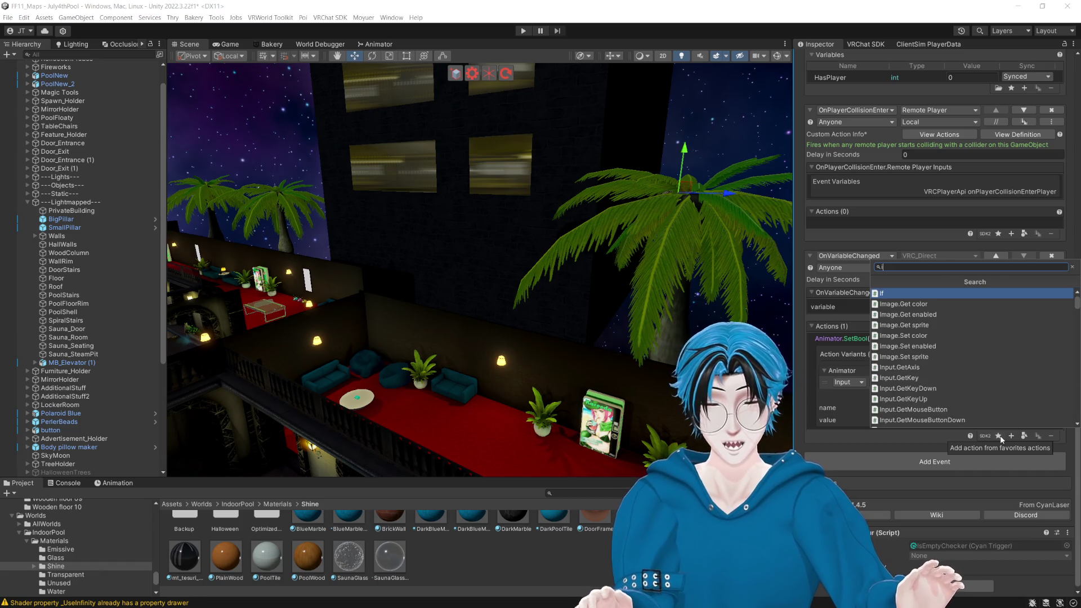
left_click(926, 294)
left_click_drag(886, 434, 873, 407)
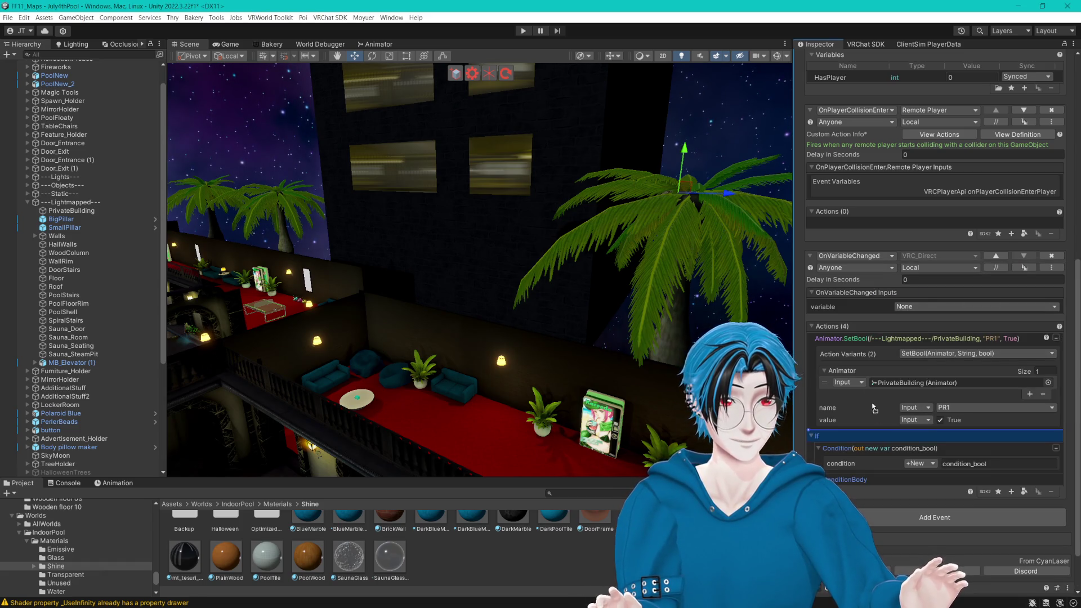
left_click_drag(863, 342, 863, 340)
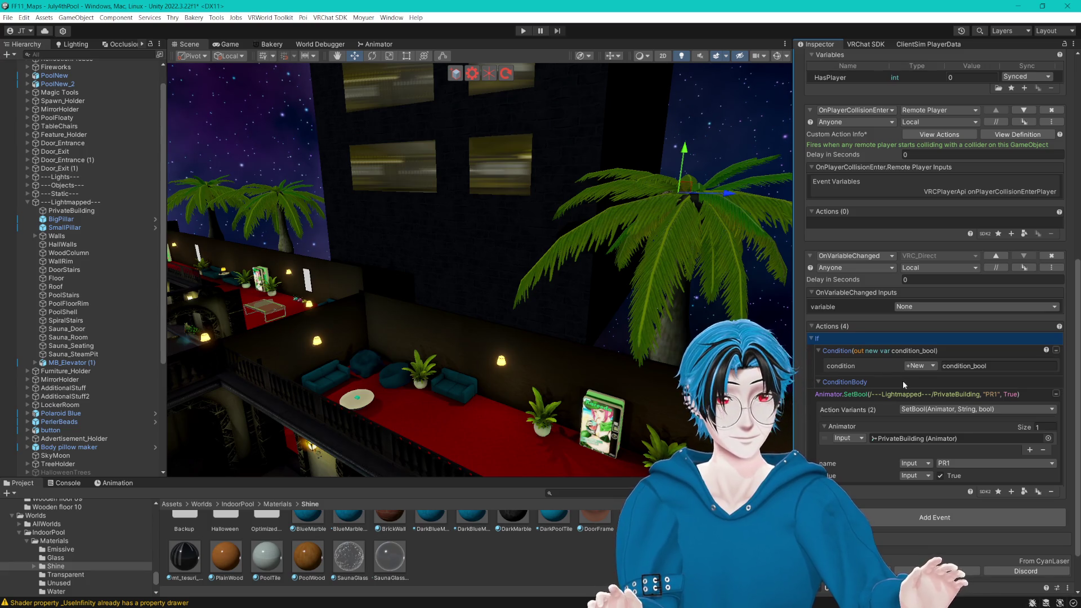
left_click(977, 366)
type("CheckPlay")
type("erCount")
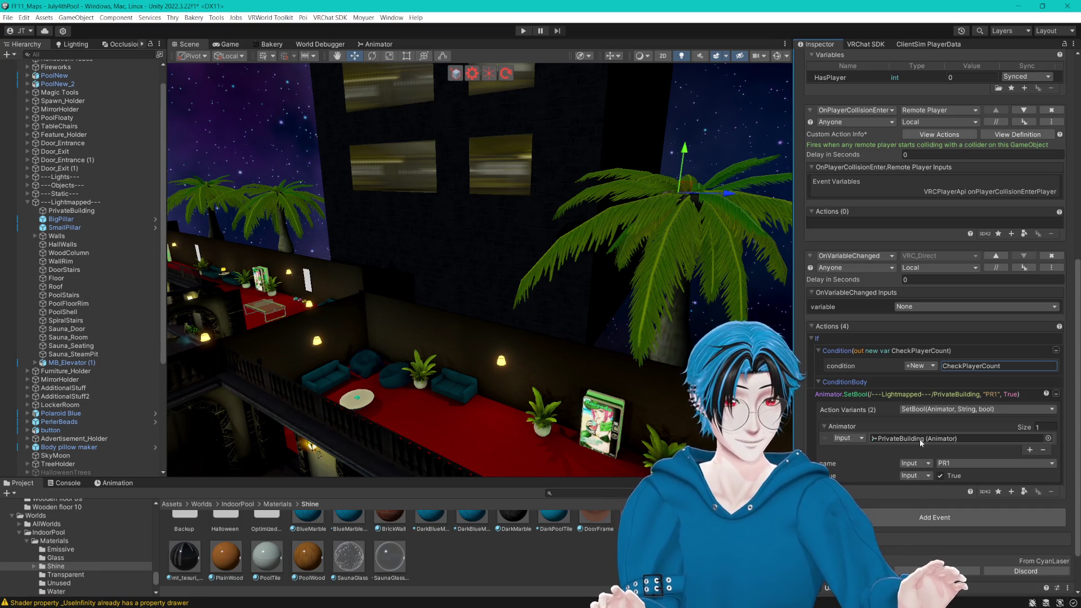
left_click(877, 395)
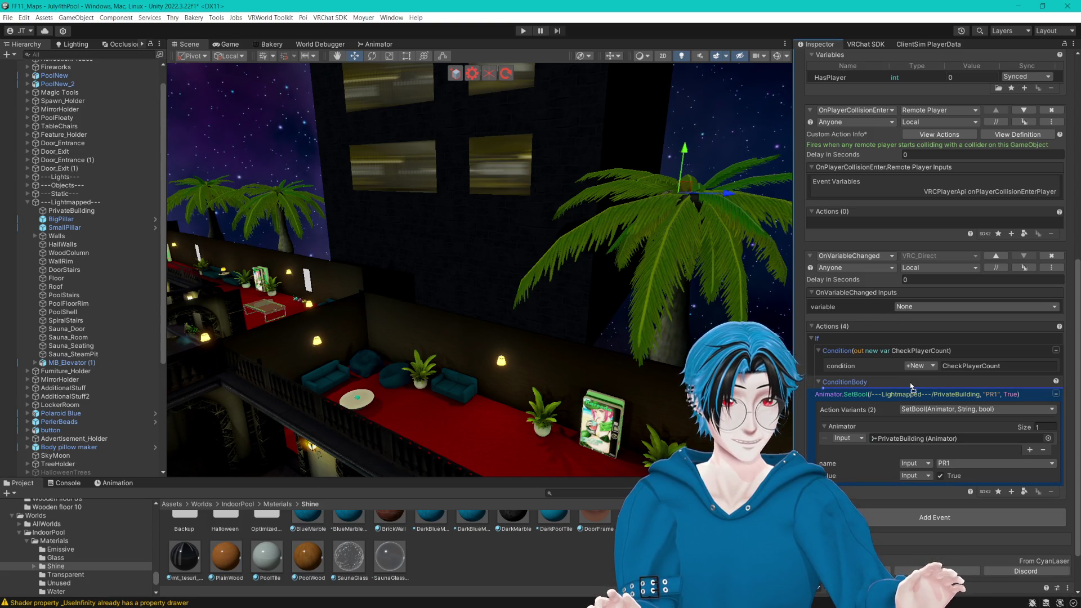
left_click_drag(911, 388, 912, 389)
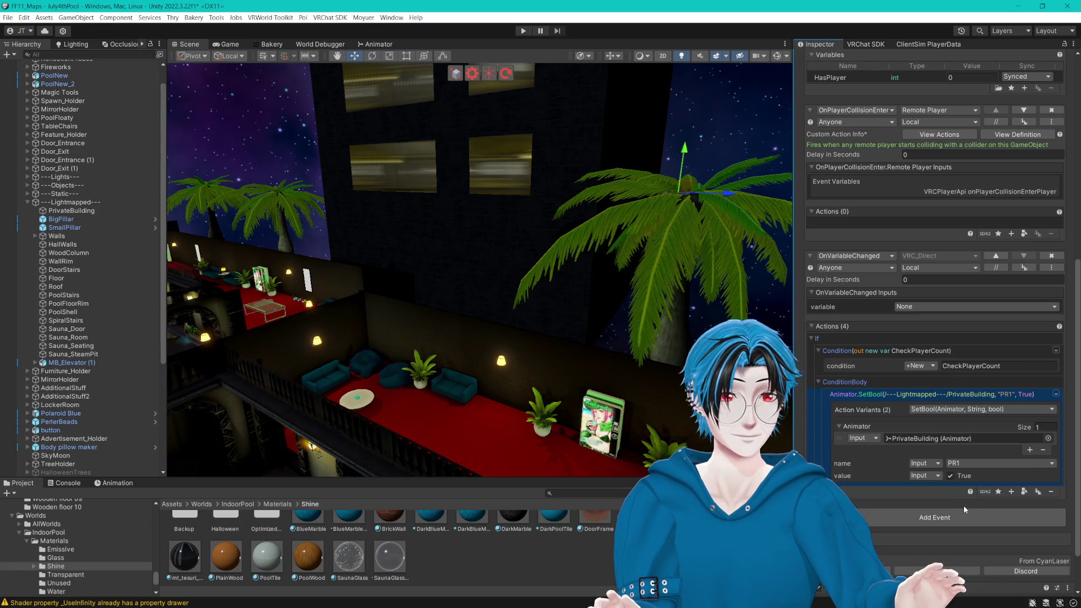
Step: Add an Else branch after the If block and bring up the Condition's options
left_click(997, 492)
type("else")
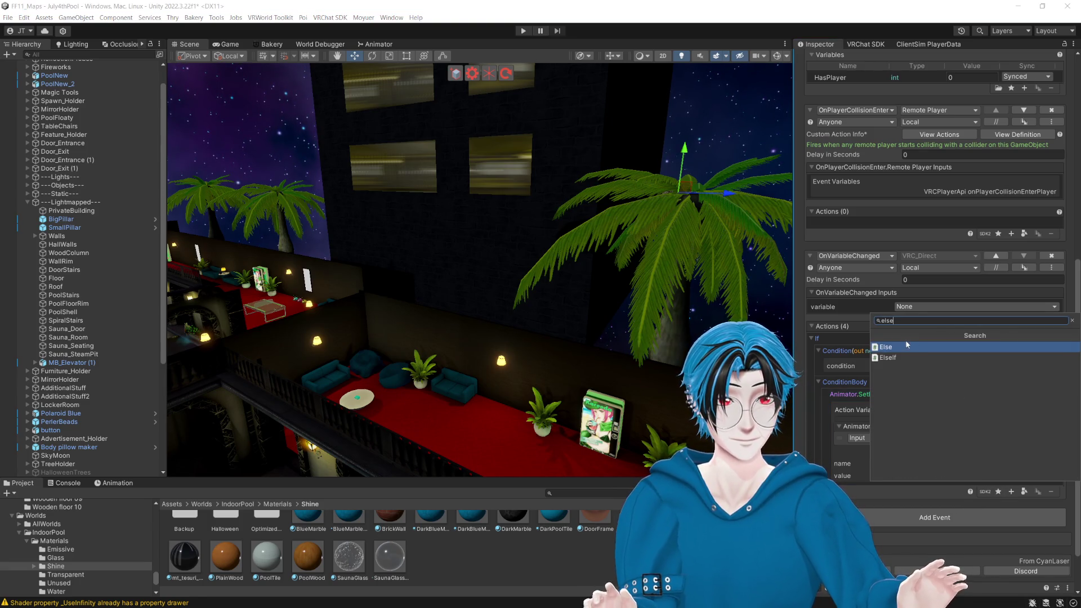
left_click(906, 347)
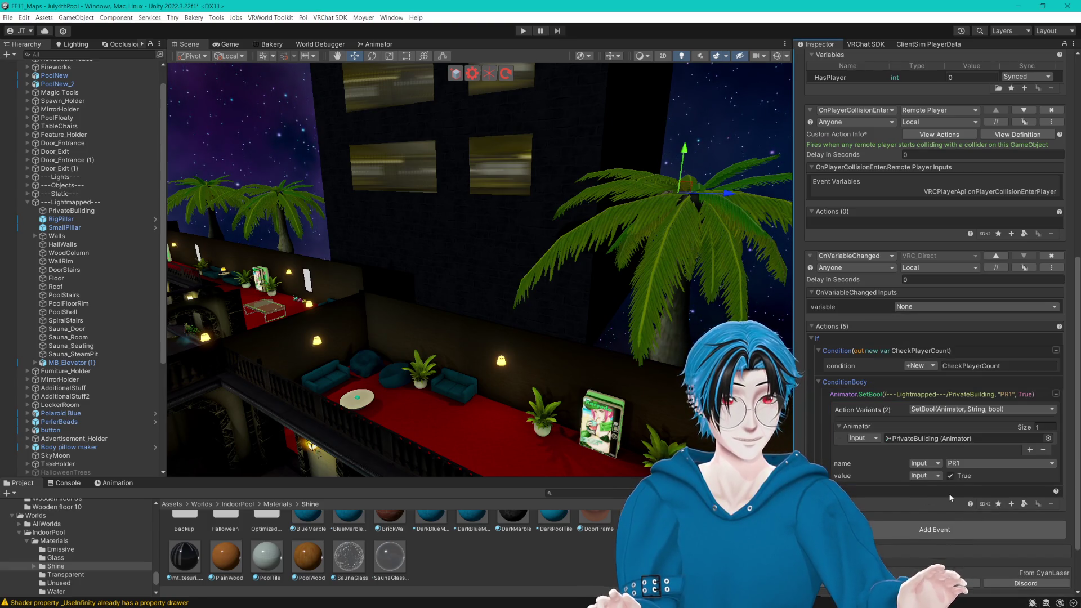
right_click(909, 352)
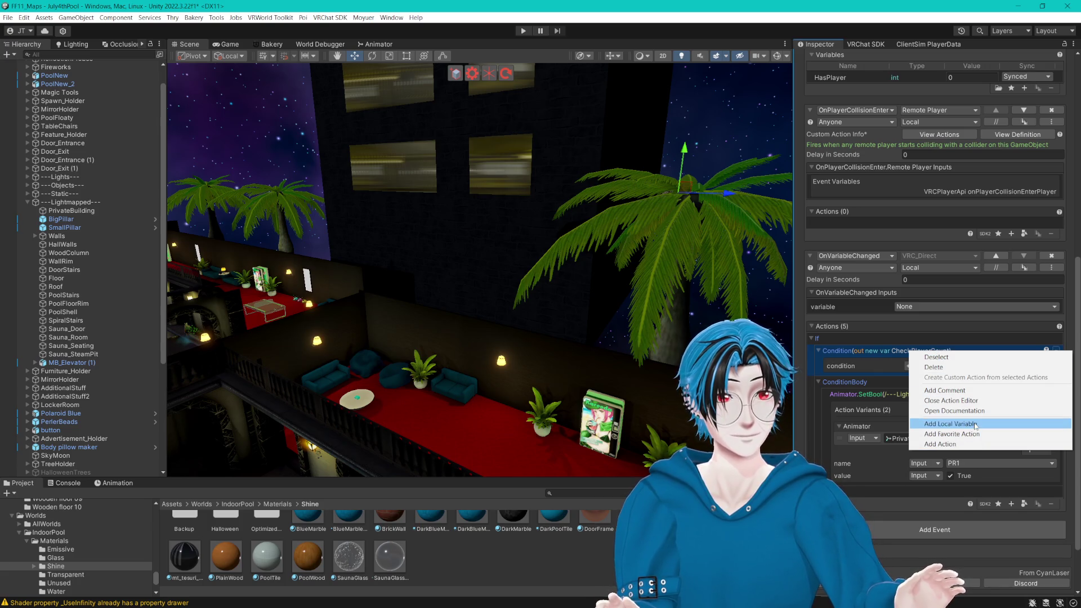
Step: Add an int.Equals check inside the If condition
left_click(954, 444)
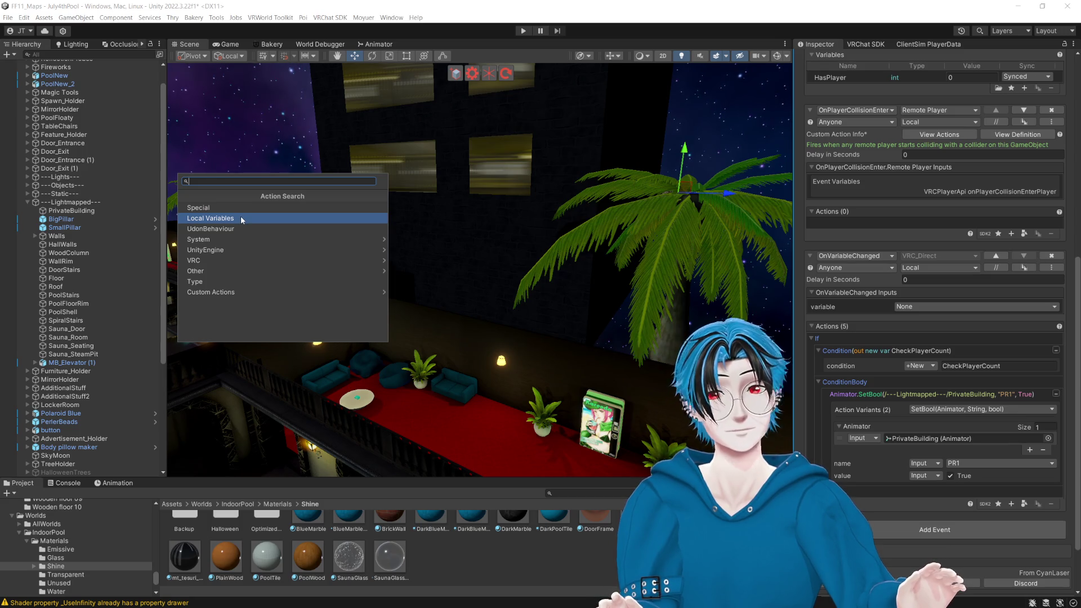
type("int")
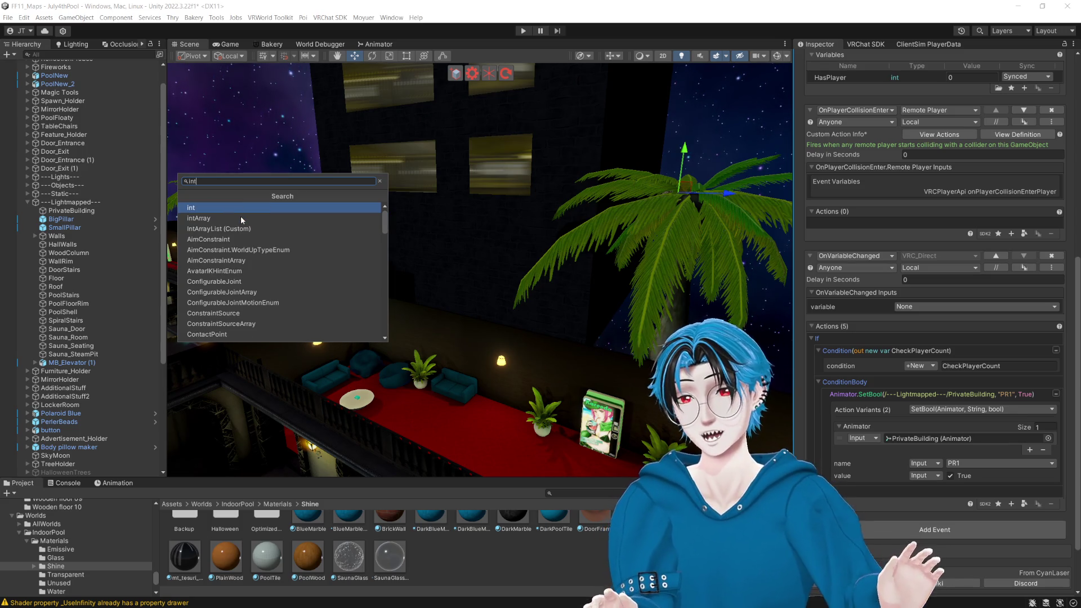
left_click(240, 207)
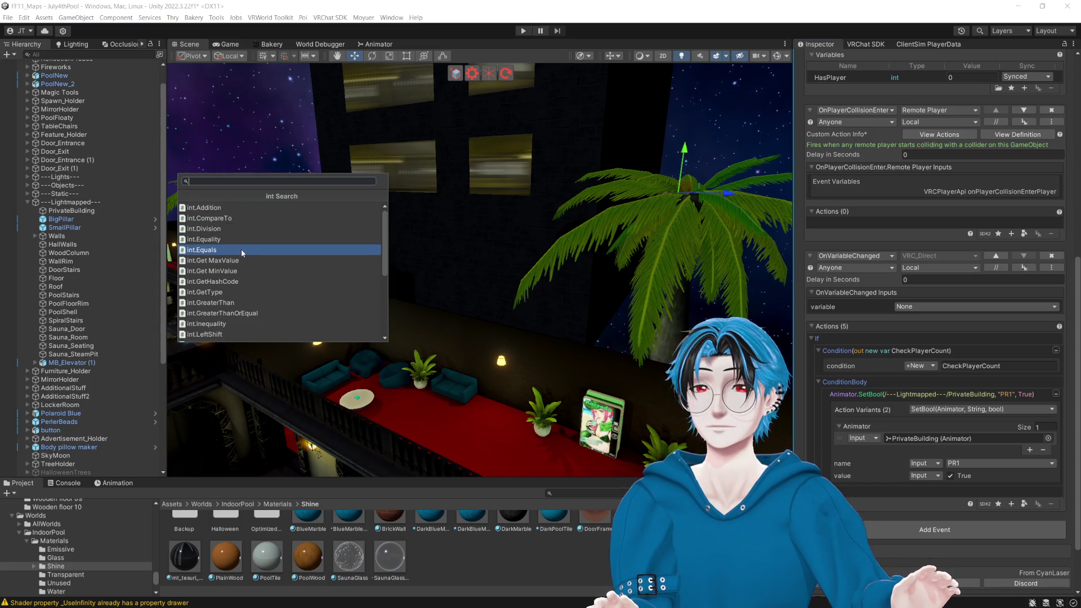
scroll(241, 251, "down", 5)
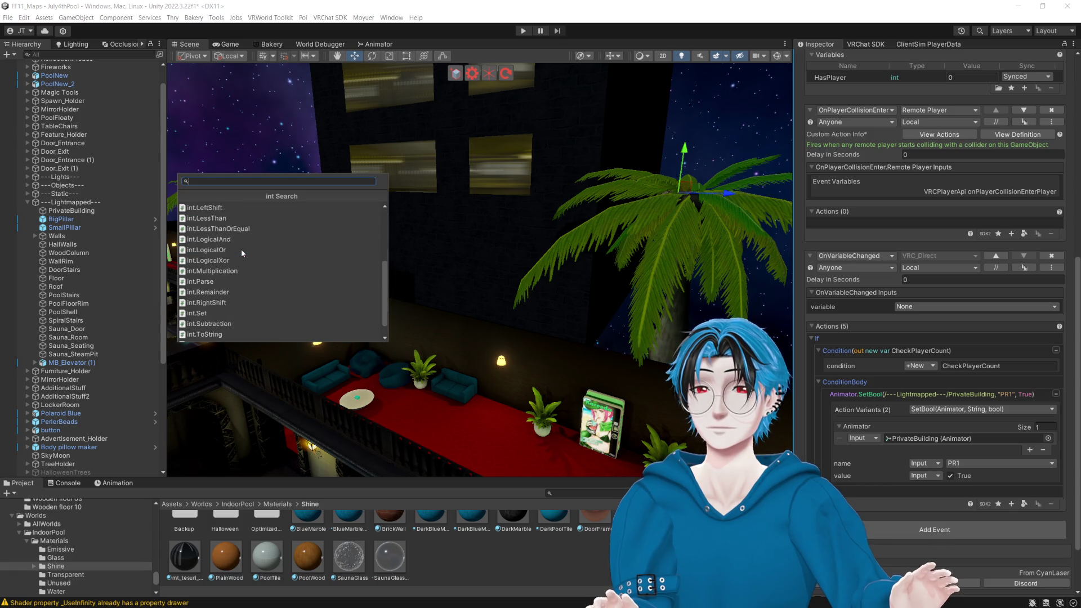
scroll(221, 290, "up", 3)
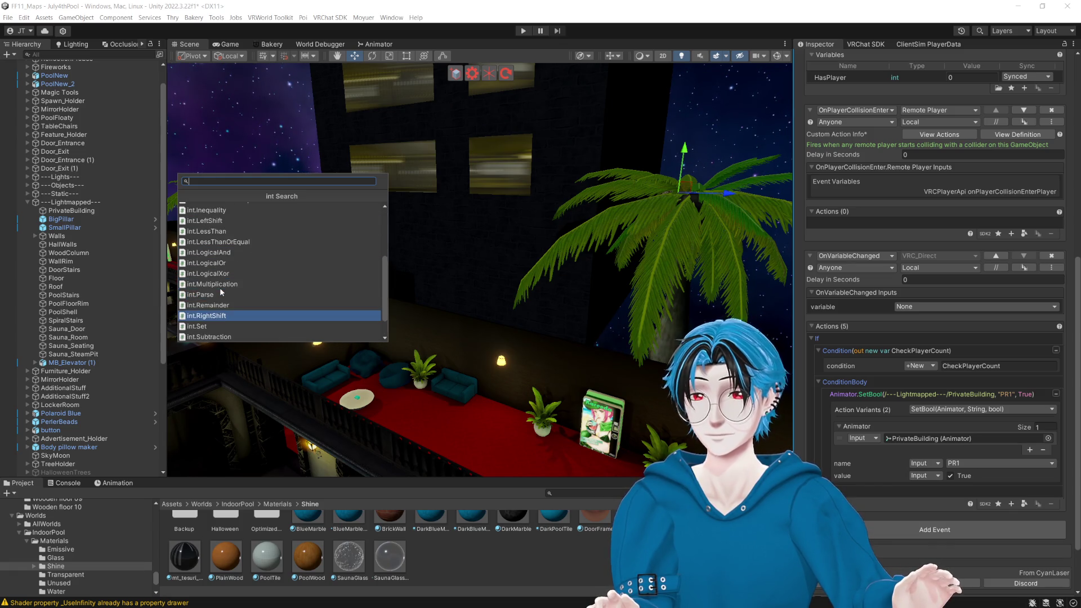
scroll(220, 292, "up", 3)
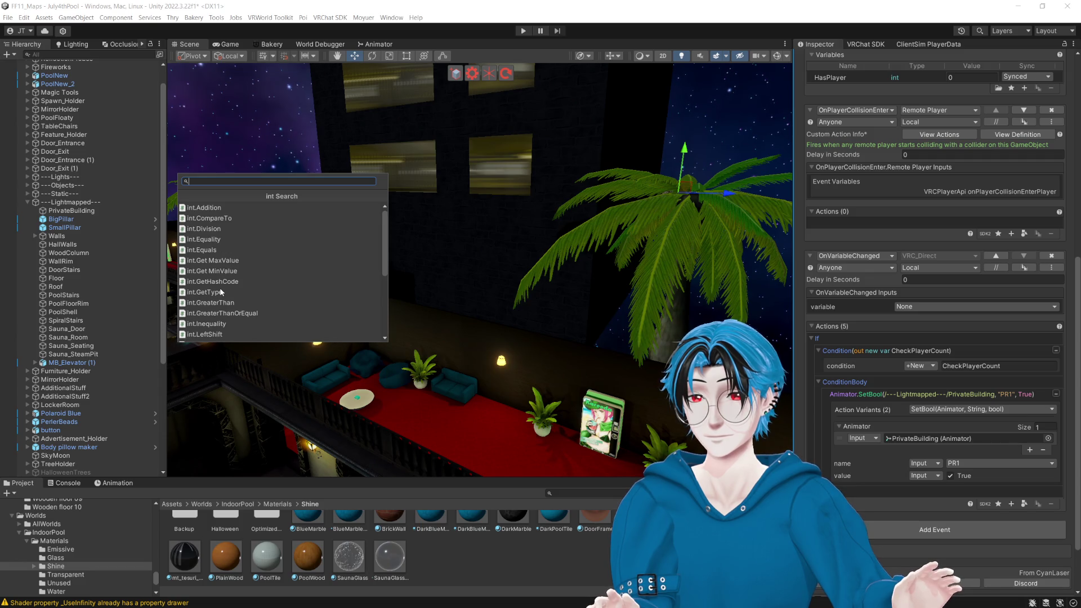
left_click(203, 231)
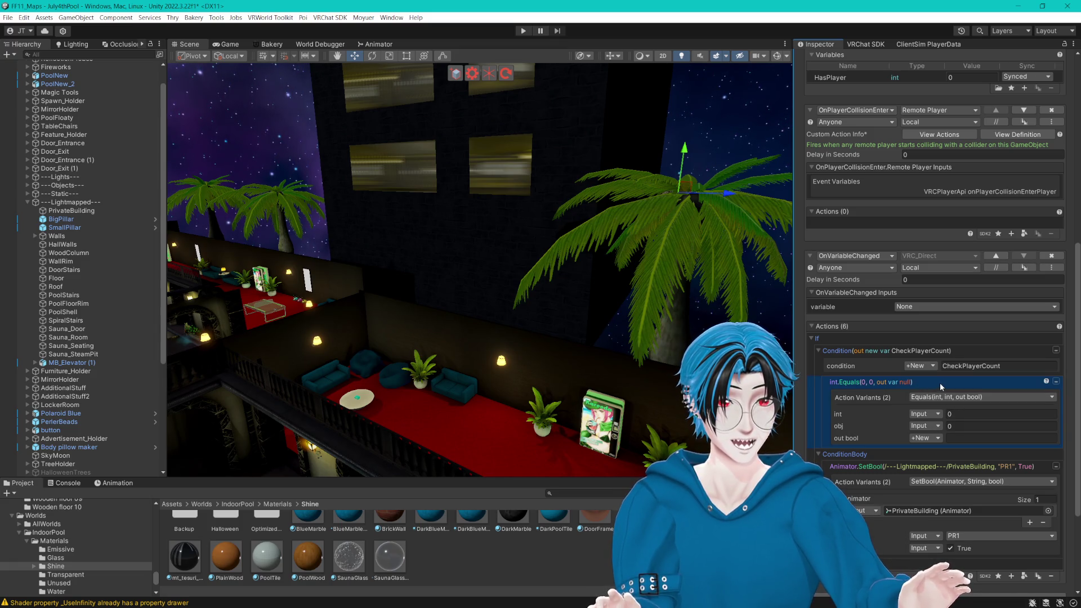
Step: Replace the int.Equals check with an int.GreaterThan comparison inside the Condition
left_click(1011, 576)
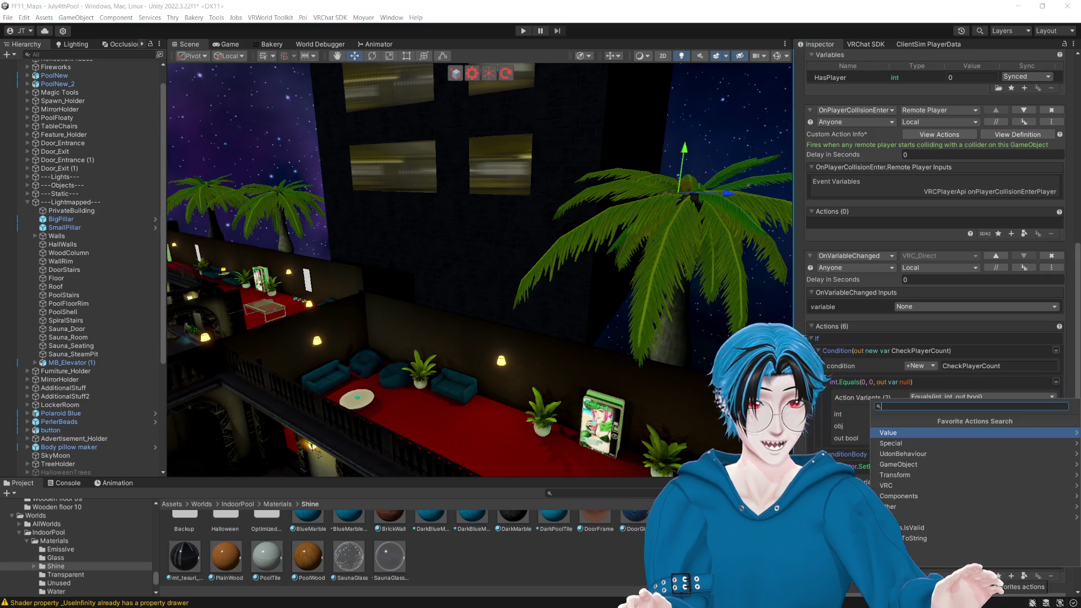
type("int")
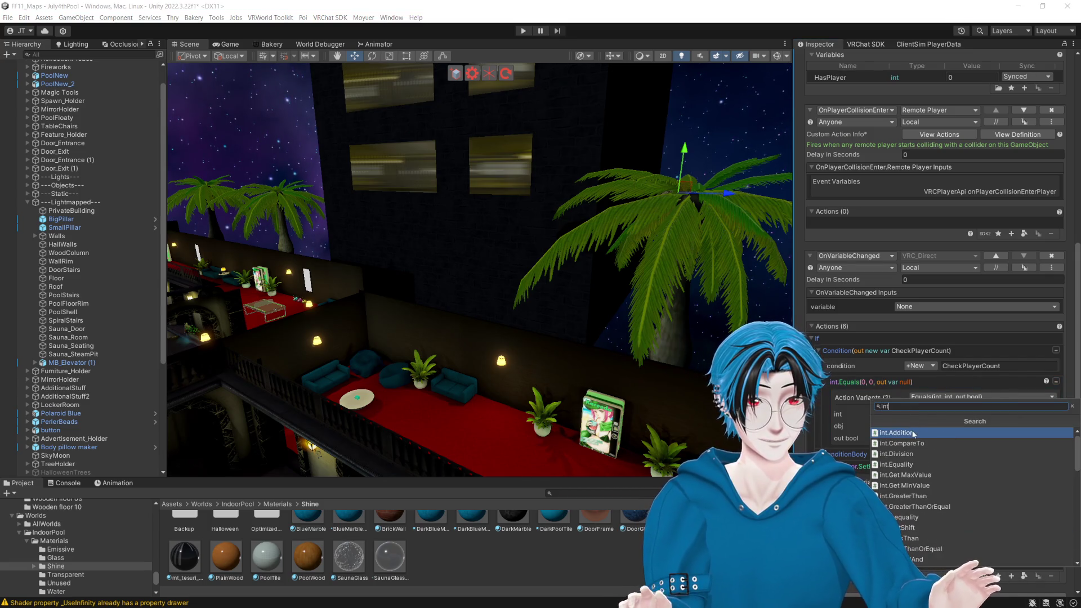
left_click(937, 496)
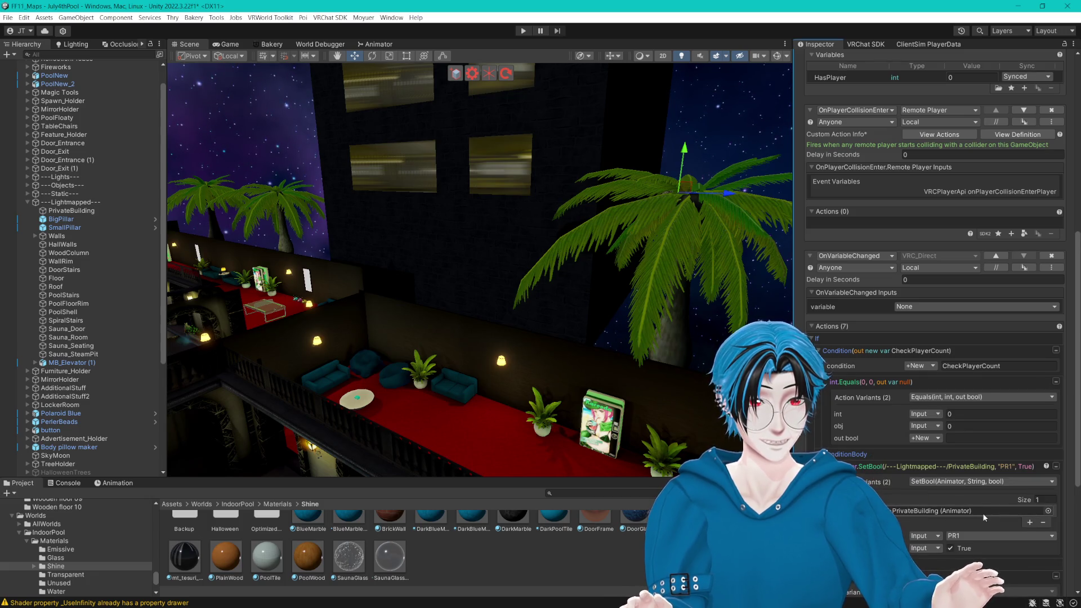
scroll(982, 512, "down", 3)
left_click_drag(958, 463, 977, 321)
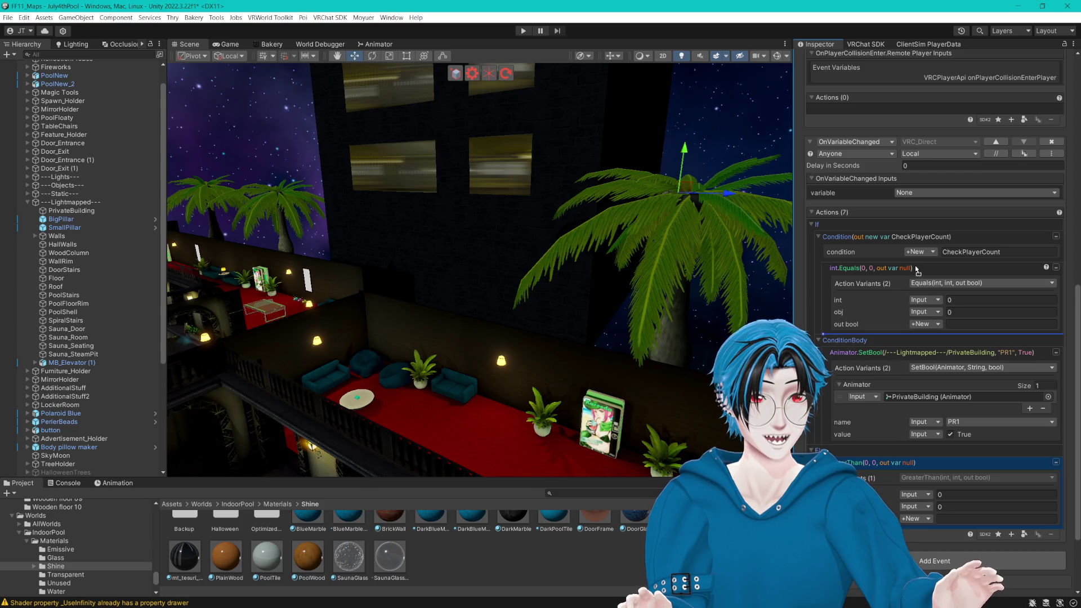
left_click_drag(918, 270, 916, 268)
left_click(893, 340)
key("Delete")
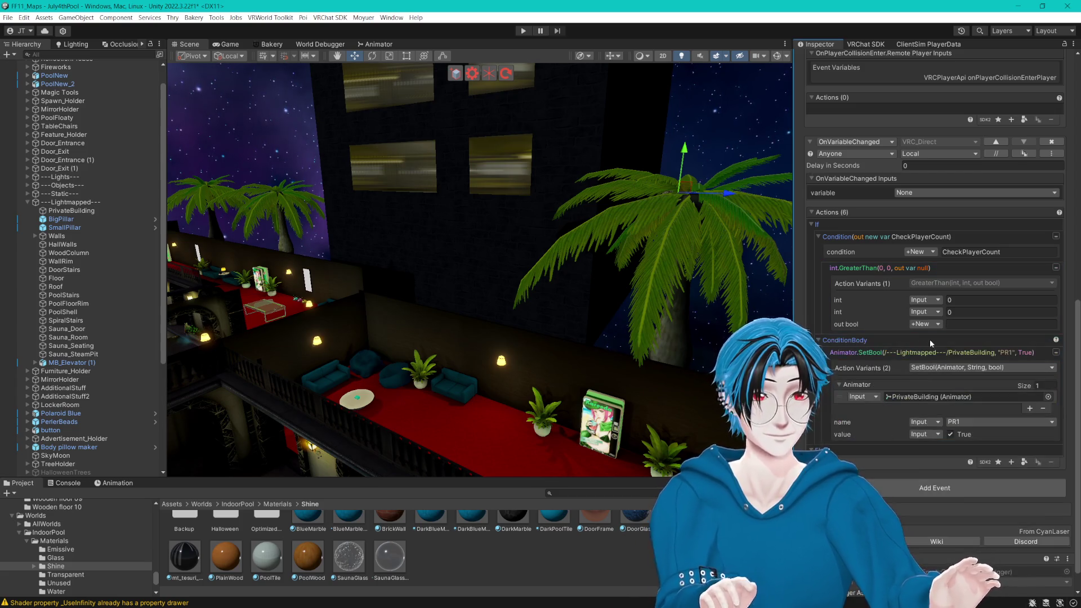
Step: Make GreaterThan compare variable HasPlayer against 0, outputting to the CheckPlayerCount bool
left_click(937, 300)
left_click(963, 320)
left_click(987, 300)
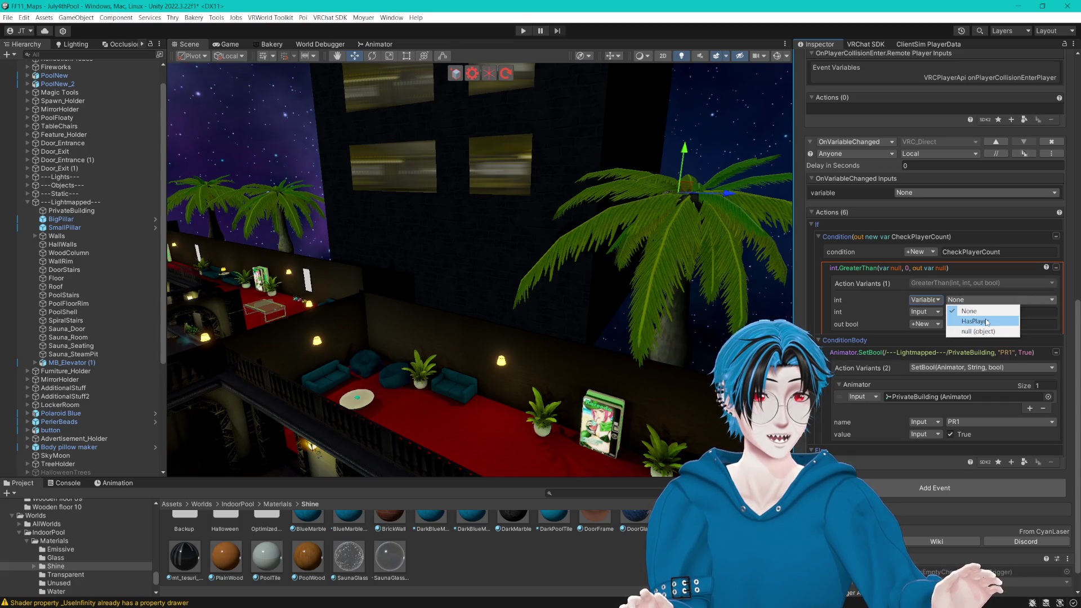
left_click(987, 321)
left_click(926, 312)
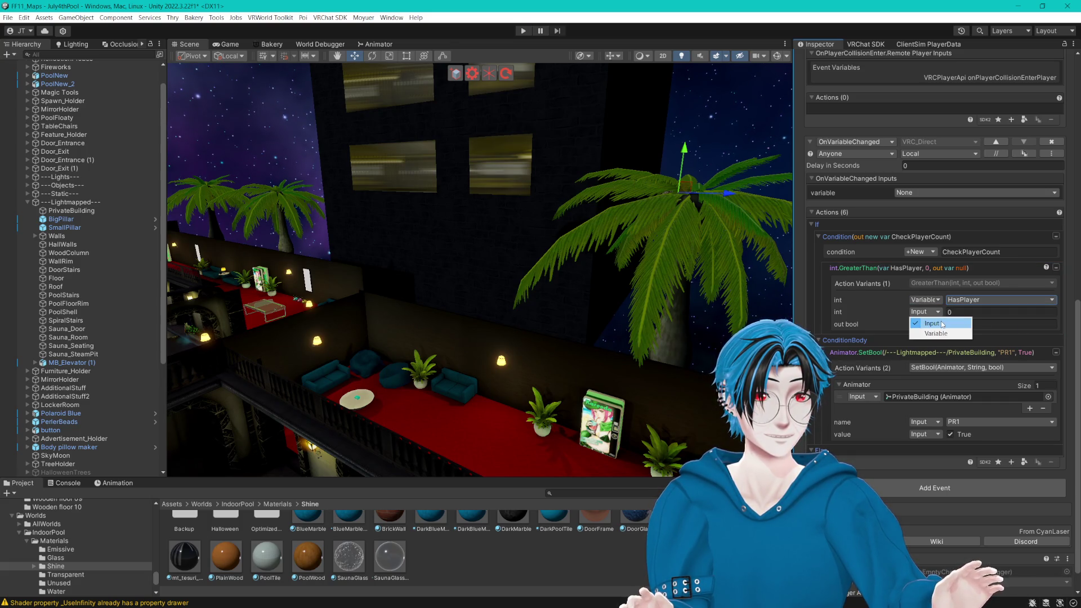
left_click(929, 313)
left_click(963, 314)
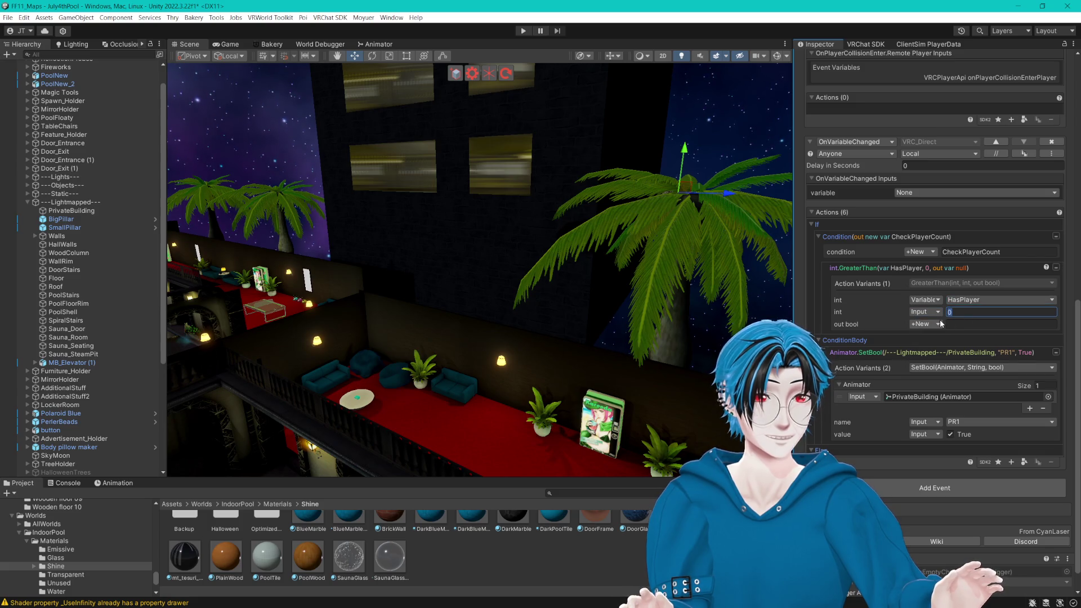
left_click(963, 325)
type("CheckPlayerCount")
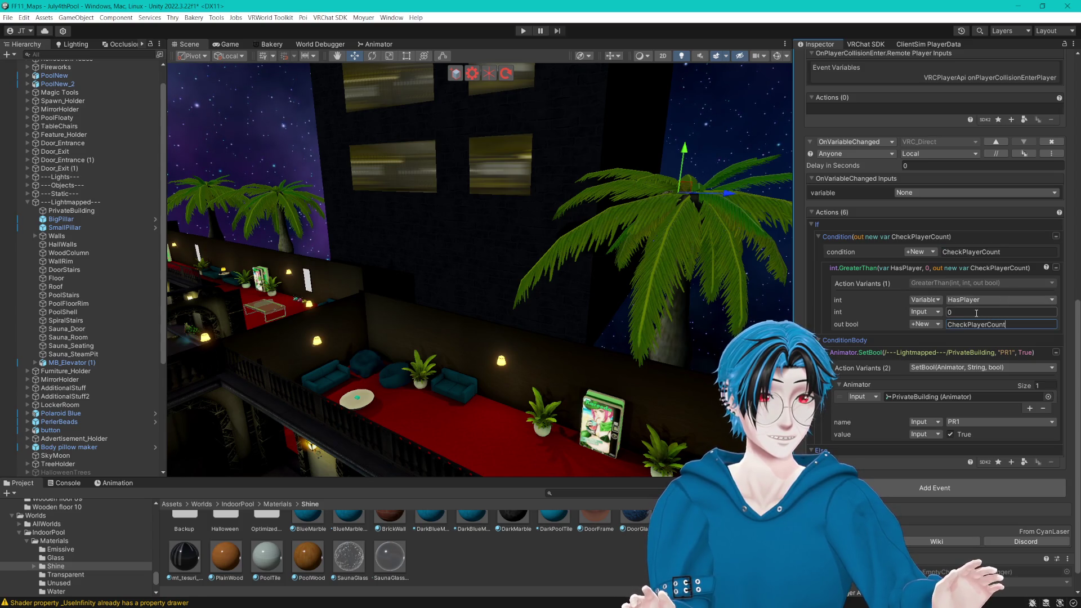
left_click(938, 325)
left_click(923, 338)
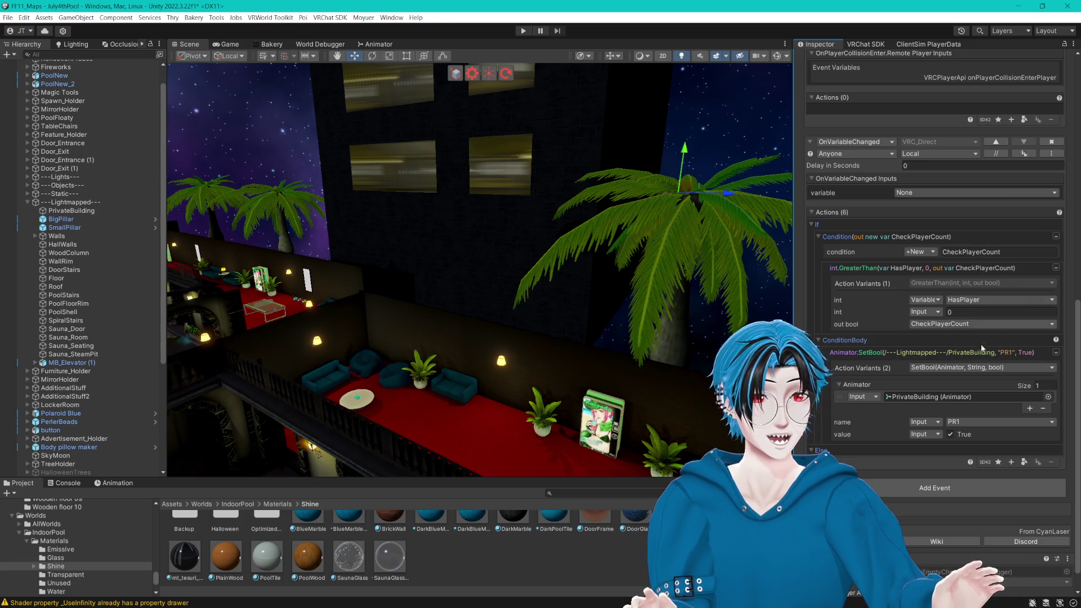
left_click(975, 311)
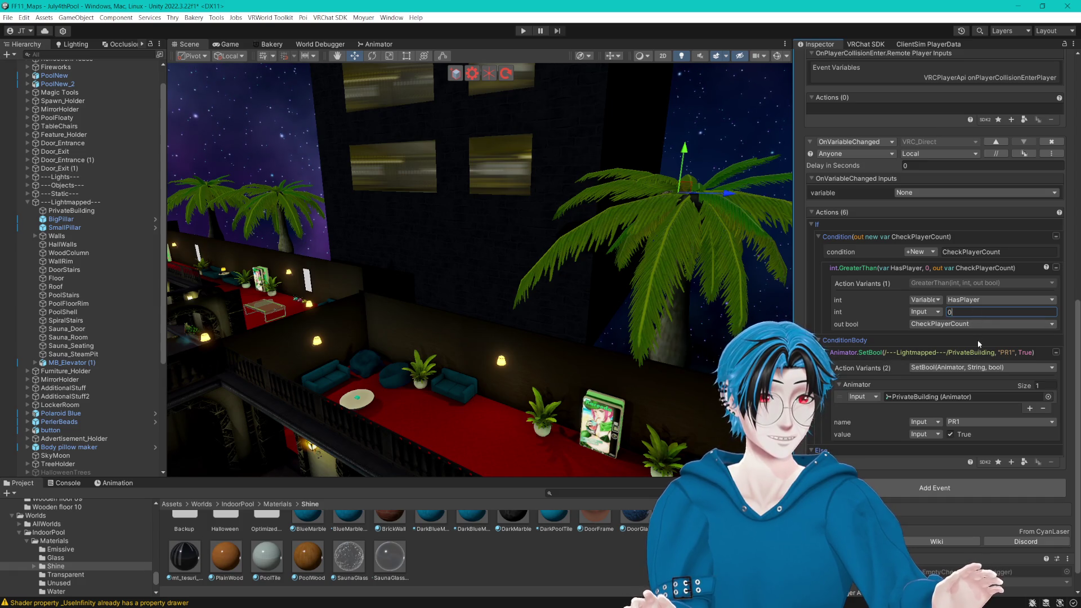
Step: Duplicate the SetBool action into the Else branch so it sets PR1 to False
left_click(868, 449)
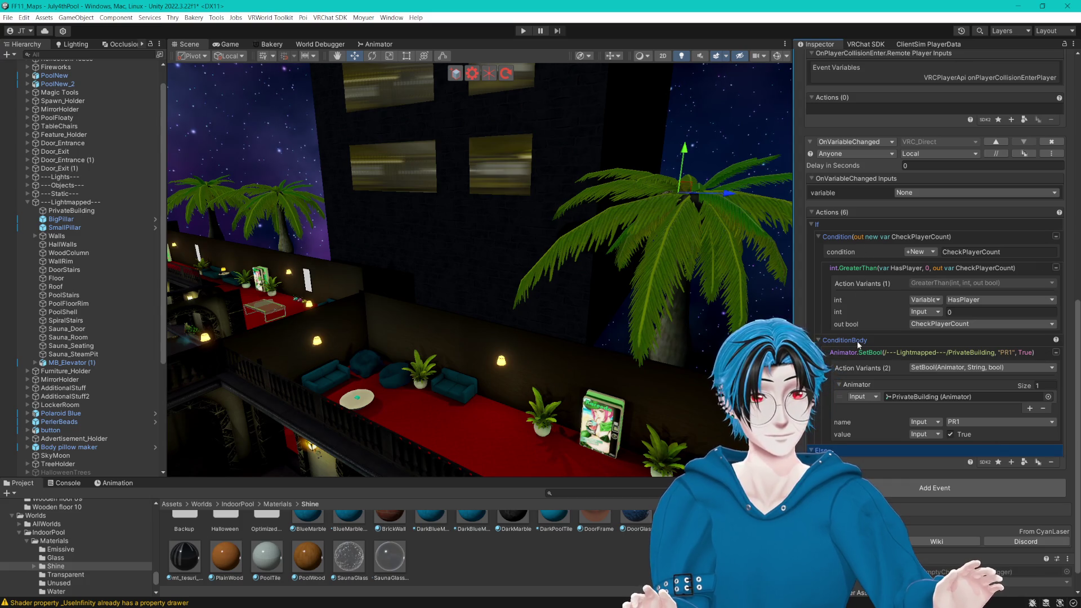
left_click(924, 353)
key("ctrl+d")
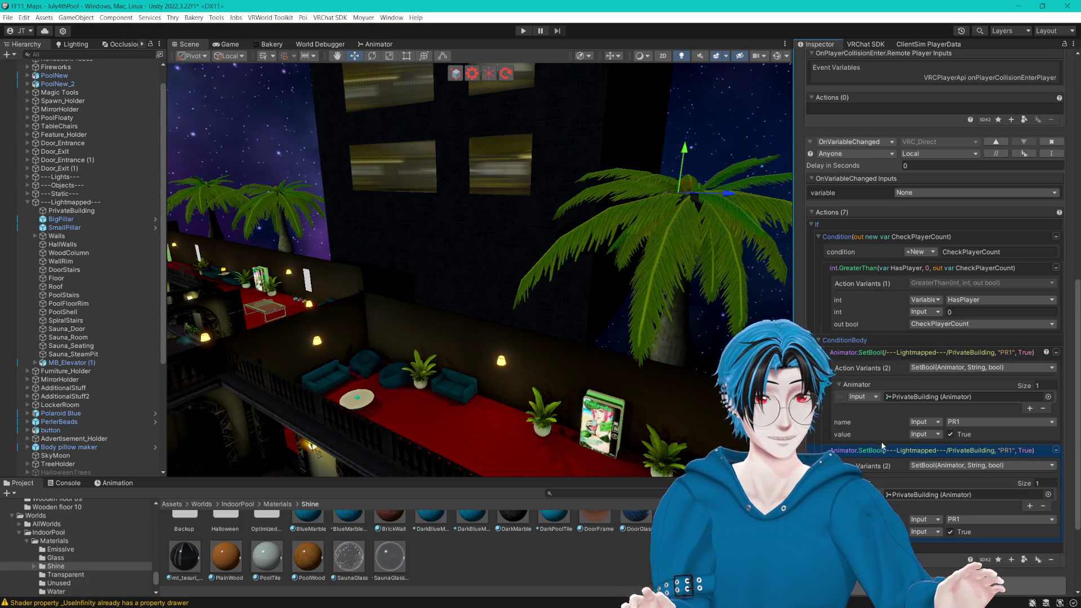
scroll(951, 452, "down", 3)
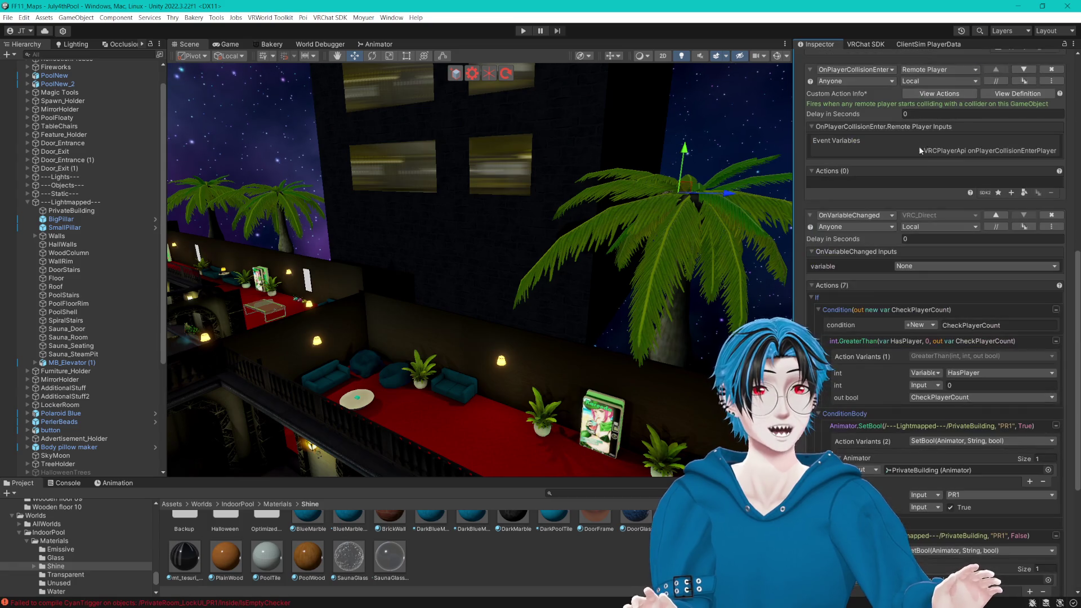
Step: Set the OnVariableChanged event to watch the HasPlayer int variable
left_click(921, 266)
left_click(926, 287)
scroll(953, 314, "up", 2)
scroll(873, 361, "up", 2)
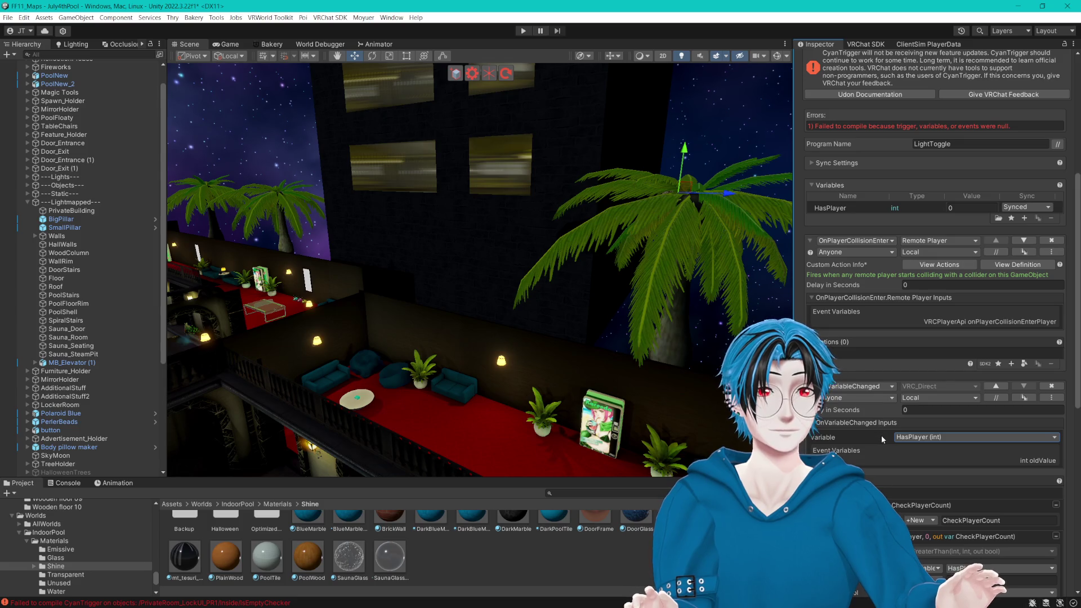
scroll(880, 144, "up", 2)
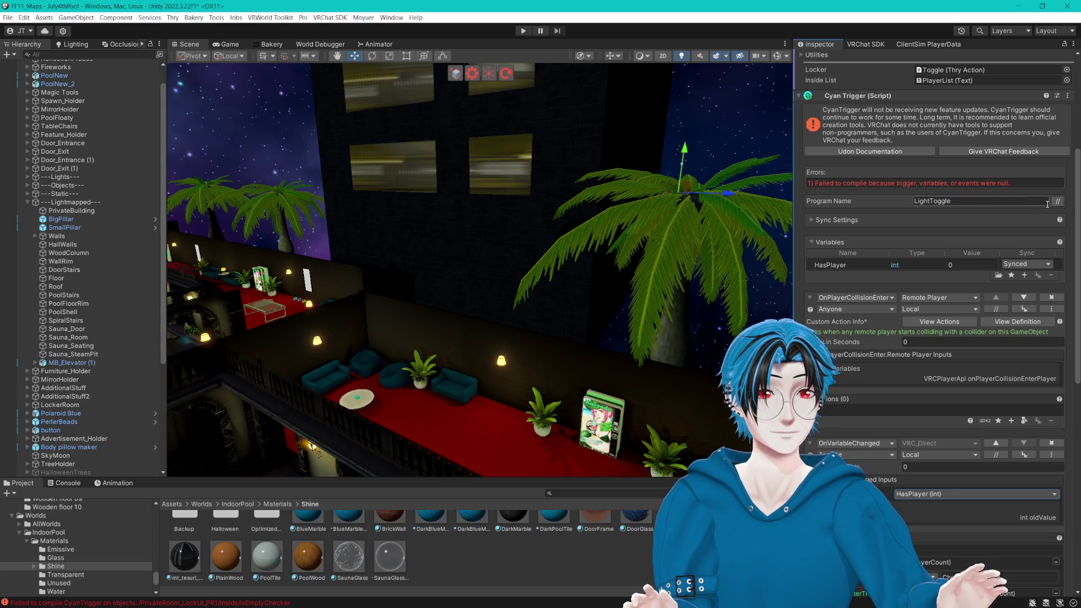
left_click_drag(749, 265, 680, 263)
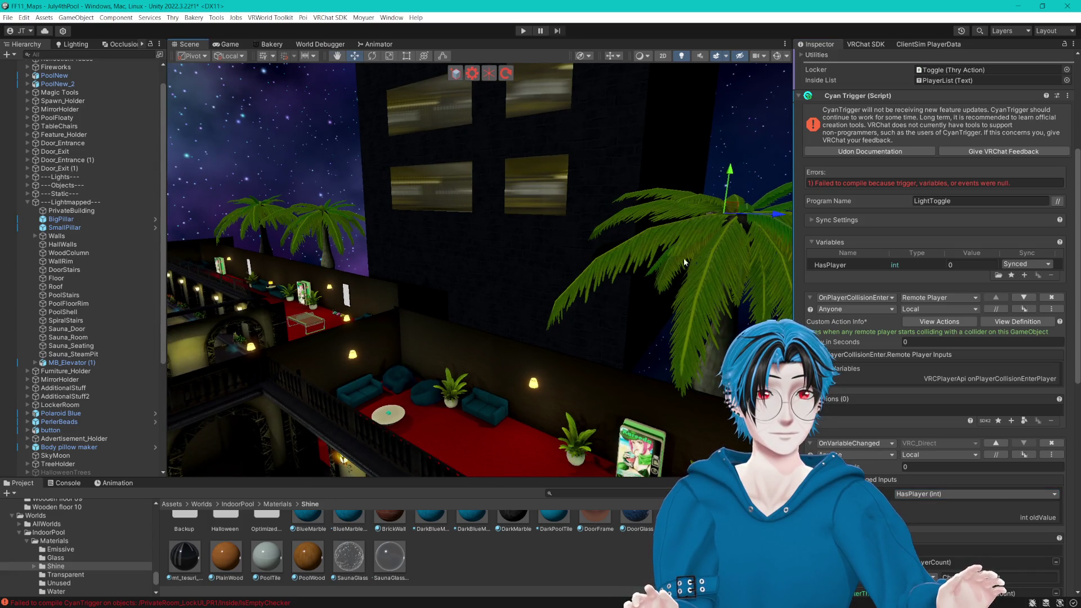
left_click_drag(705, 163, 732, 152)
scroll(914, 123, "up", 3)
scroll(915, 127, "down", 1)
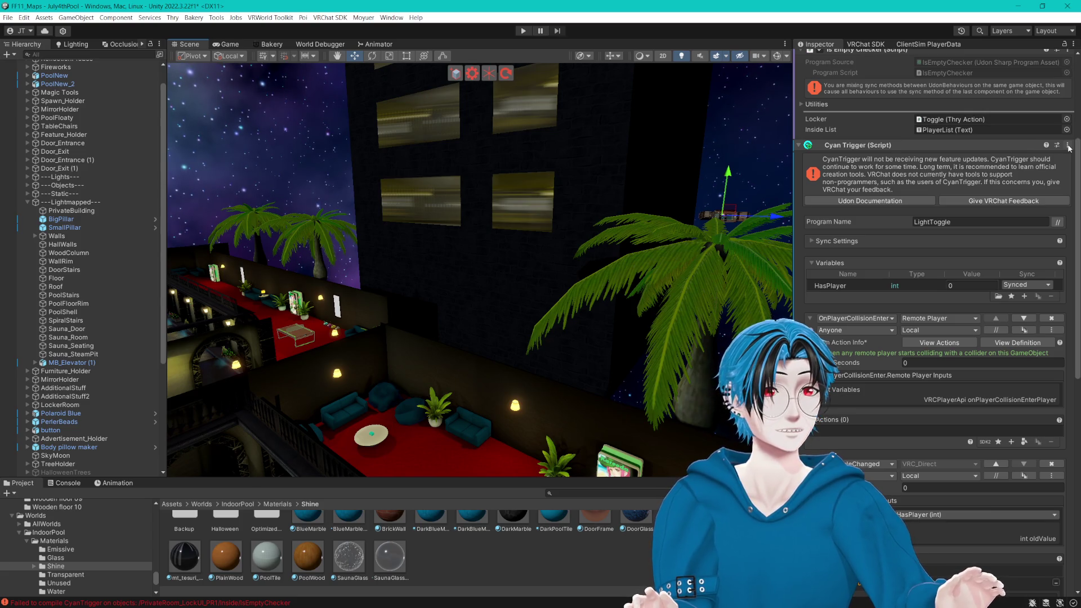
scroll(935, 242, "up", 3)
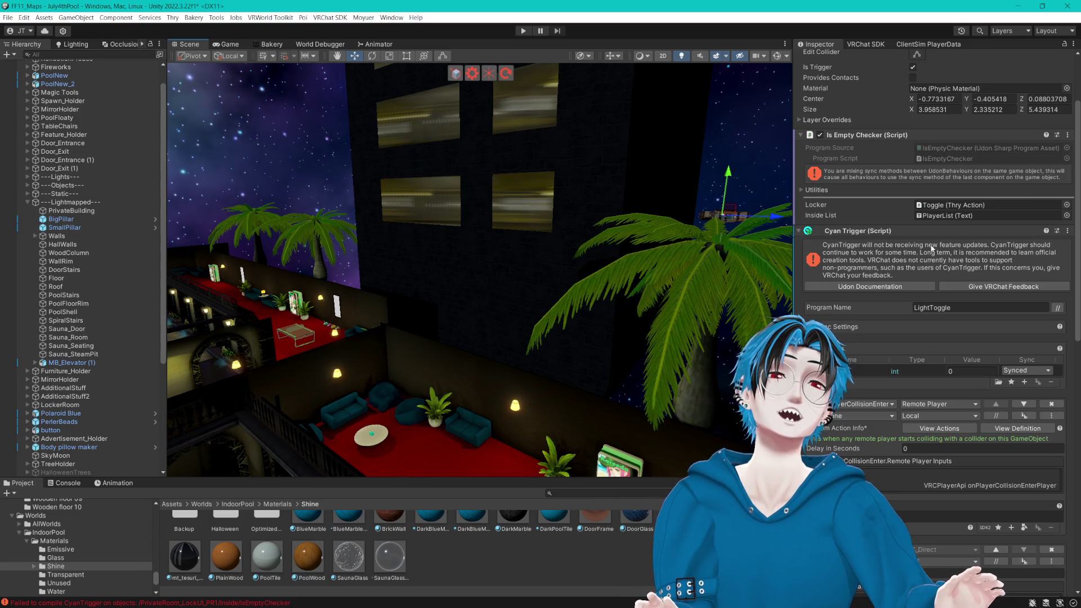
Step: Copy the Cyan Trigger component, then remove it from IsEmptyChecker
left_click(1067, 232)
left_click(999, 316)
left_click(1068, 232)
left_click(1003, 285)
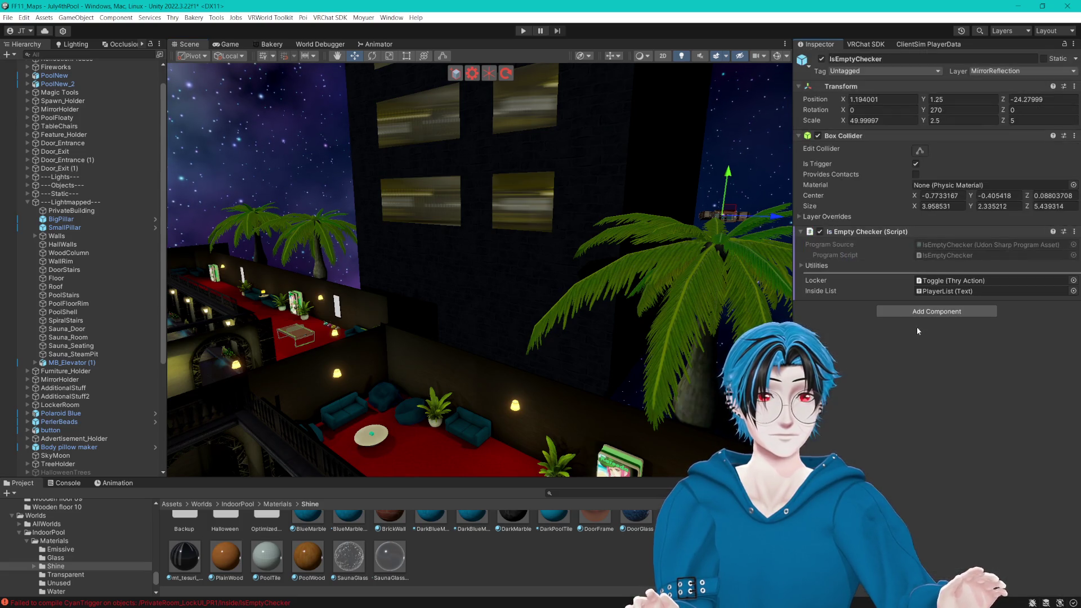
Step: Duplicate IsEmptyChecker and rename the copy to LightChecker
scroll(113, 413, "down", 6)
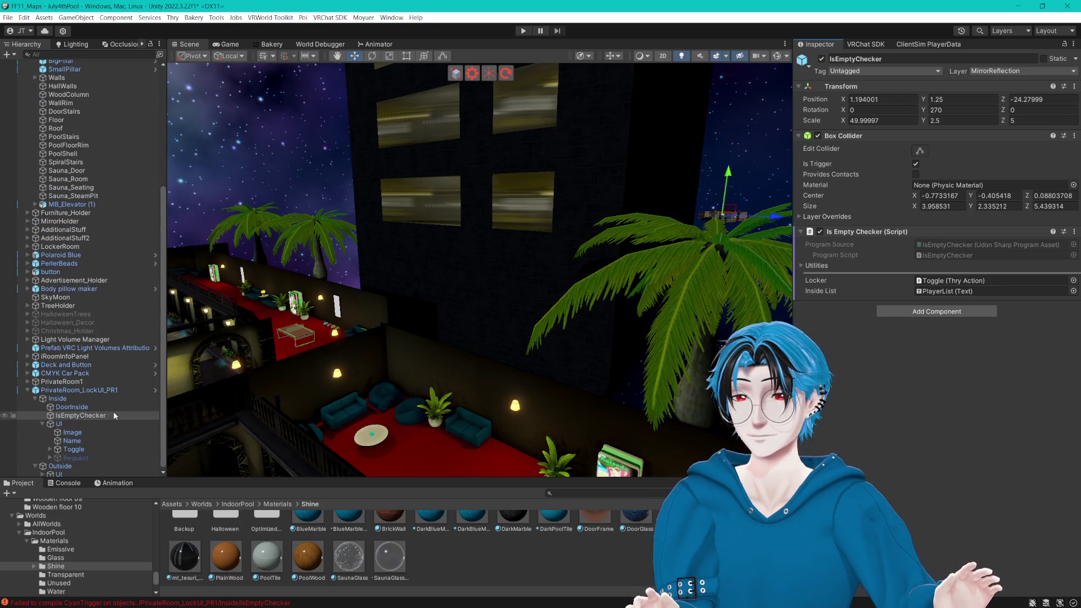
left_click(71, 405)
left_click(80, 413)
right_click(99, 416)
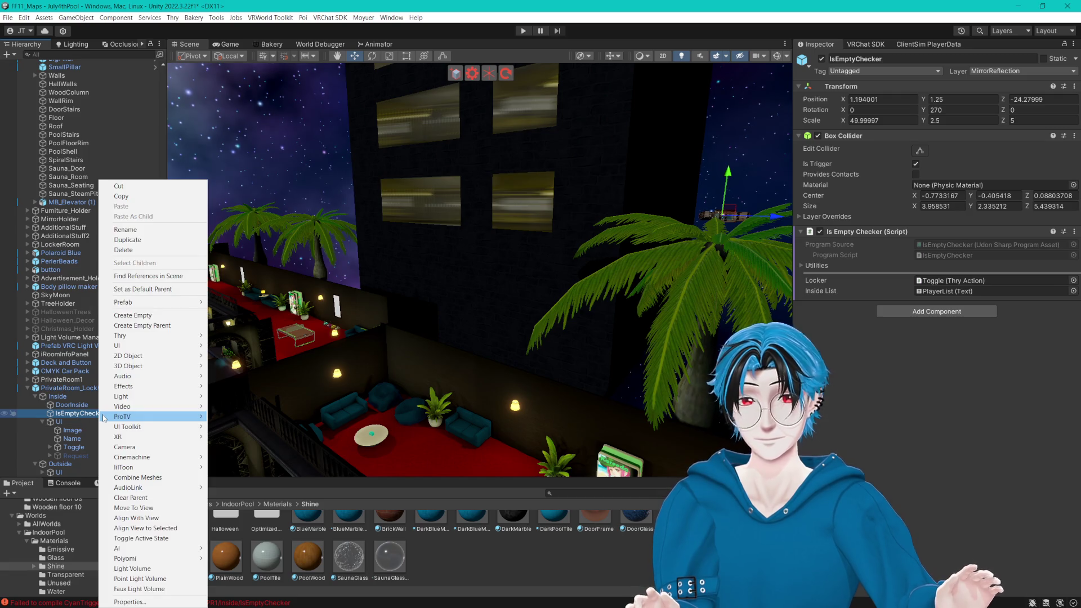
left_click(84, 406)
left_click(94, 414)
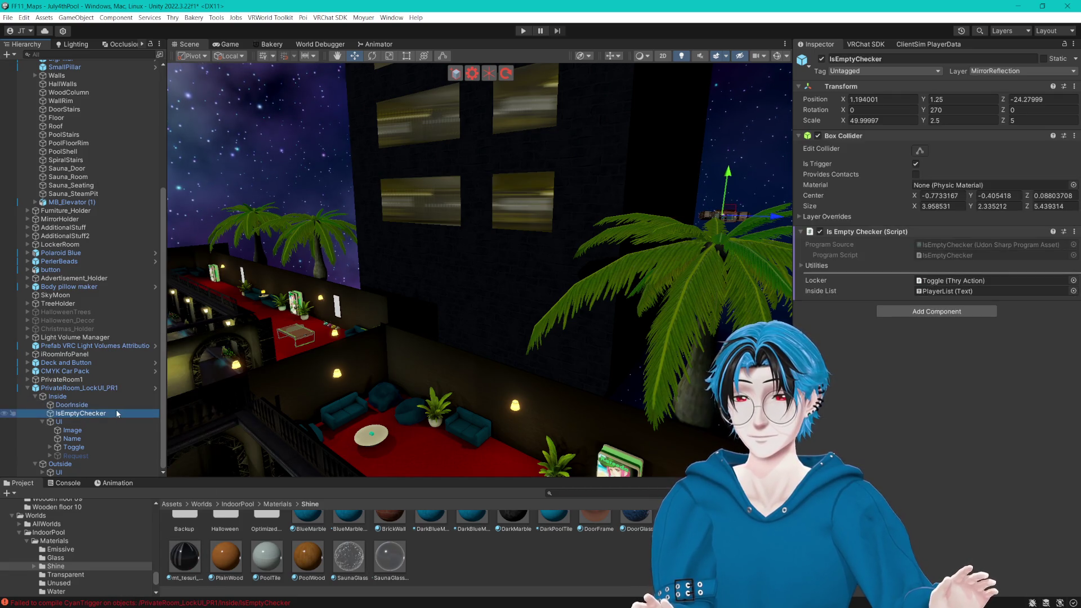
key("ctrl+d")
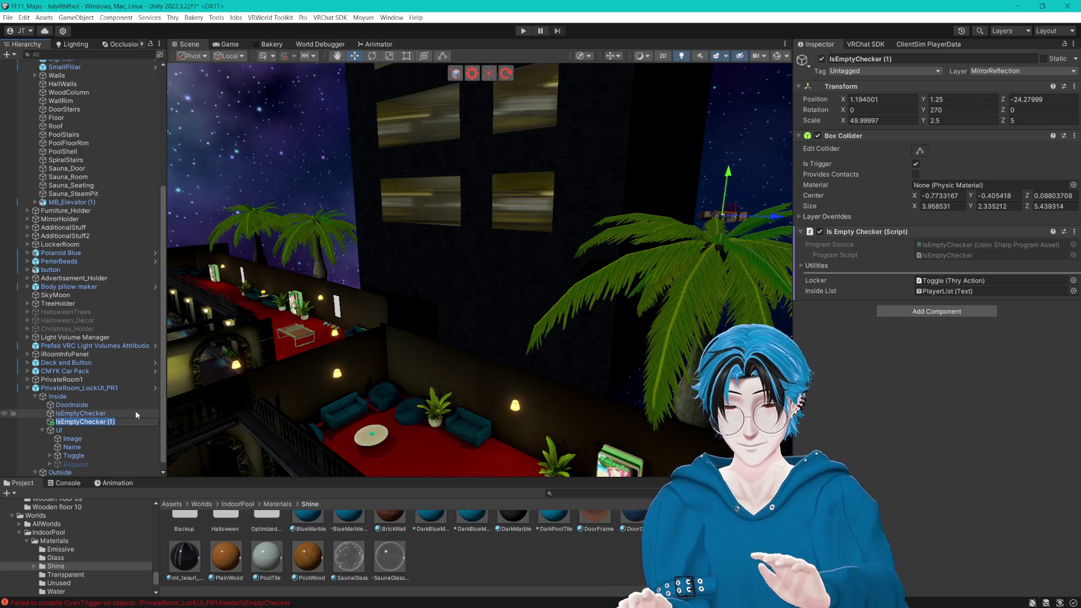
key("F2")
type("LightChecker")
key("Return")
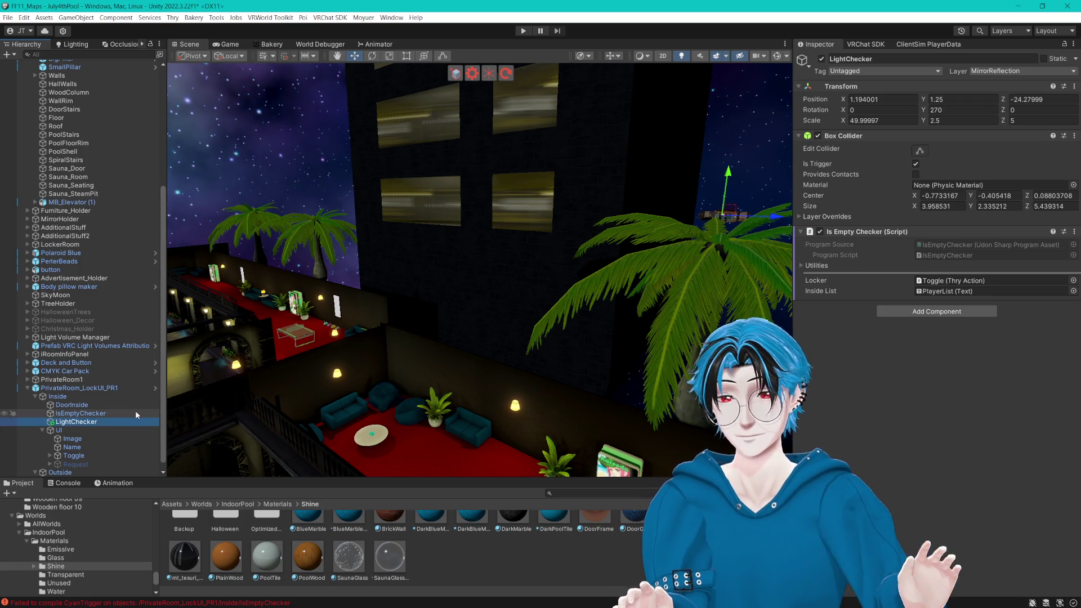
Step: Remove LightChecker's Is Empty Checker script and paste the Cyan Trigger as a new component
left_click(1076, 232)
left_click(980, 269)
left_click(929, 239)
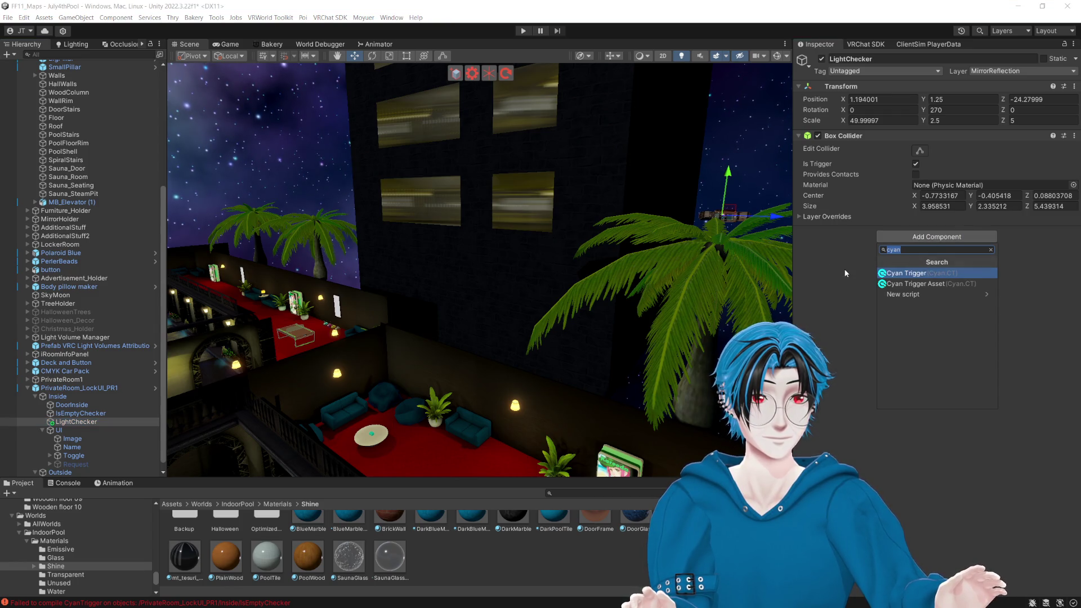
key("Escape")
left_click(1074, 136)
left_click(1001, 221)
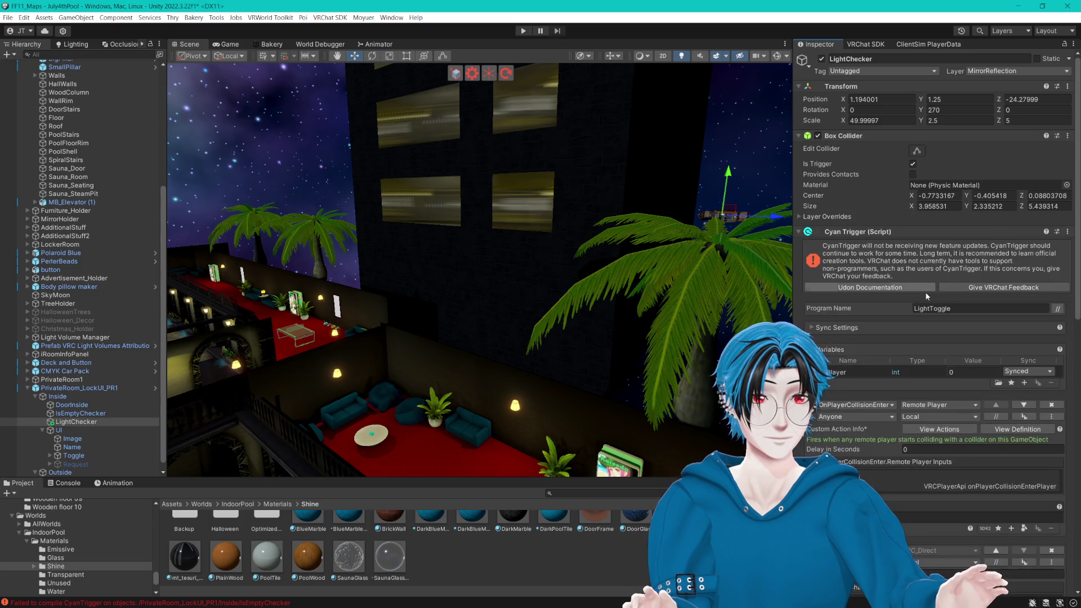
Step: Switch the OnPlayerCollisionEnter player filter from Remote Player to Local Player
scroll(897, 320, "down", 3)
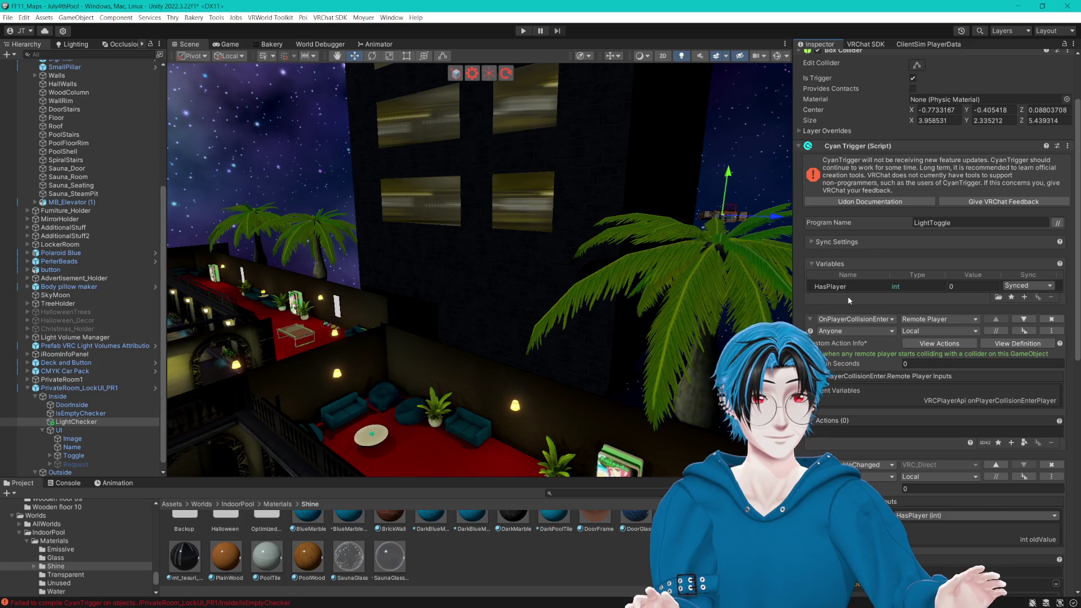
scroll(848, 297, "down", 4)
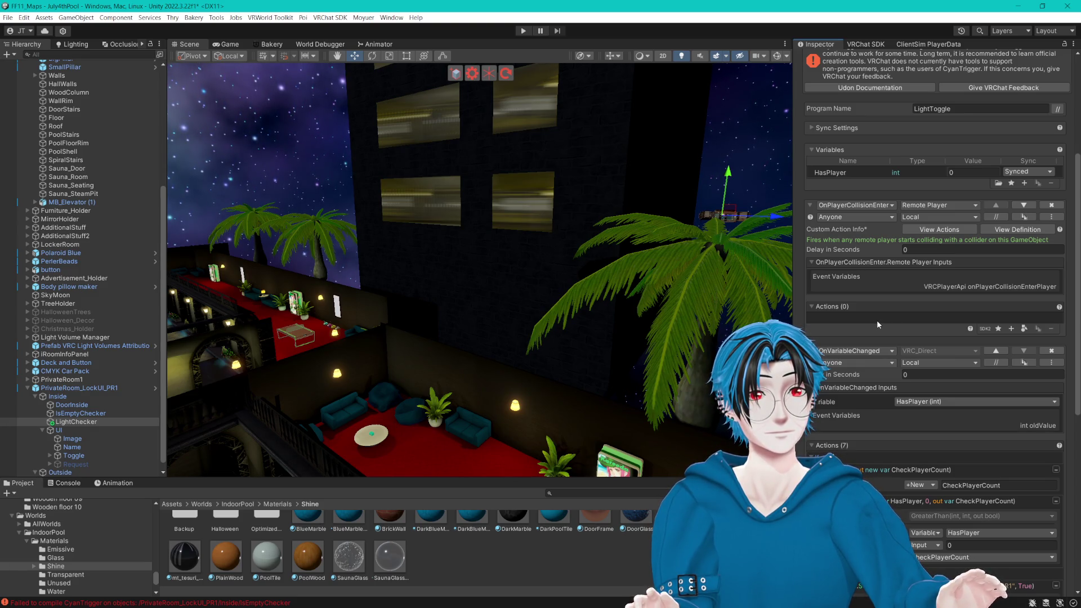
left_click(929, 208)
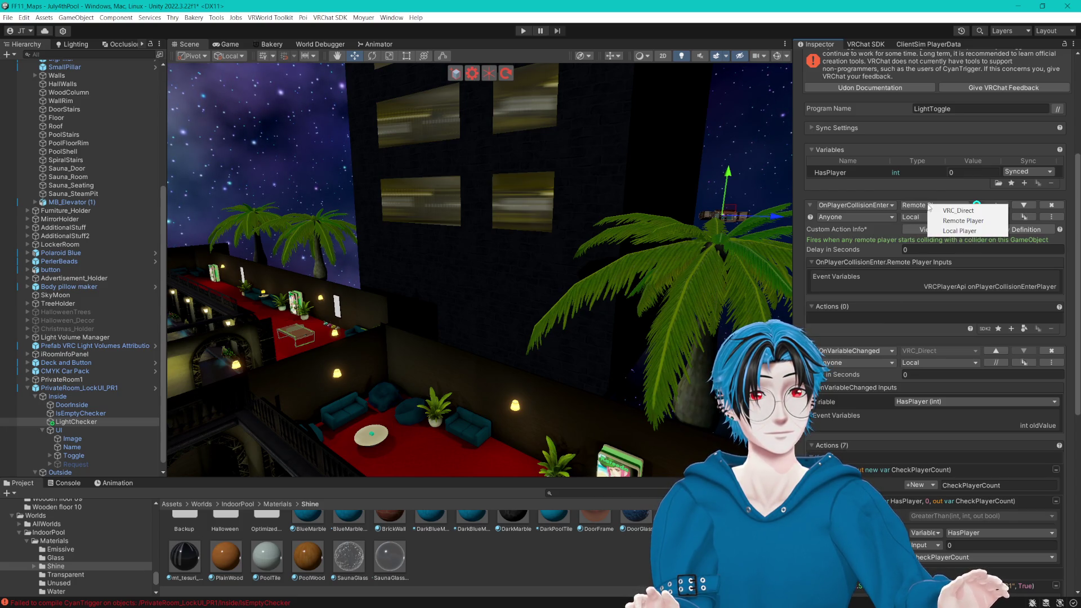
left_click(968, 231)
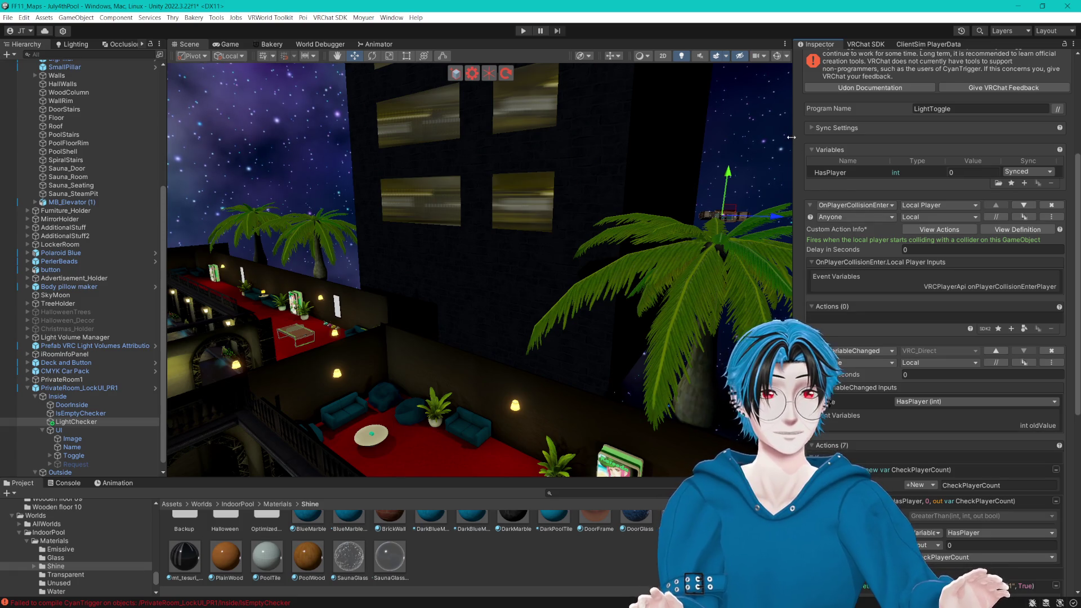
left_click_drag(791, 137, 787, 139)
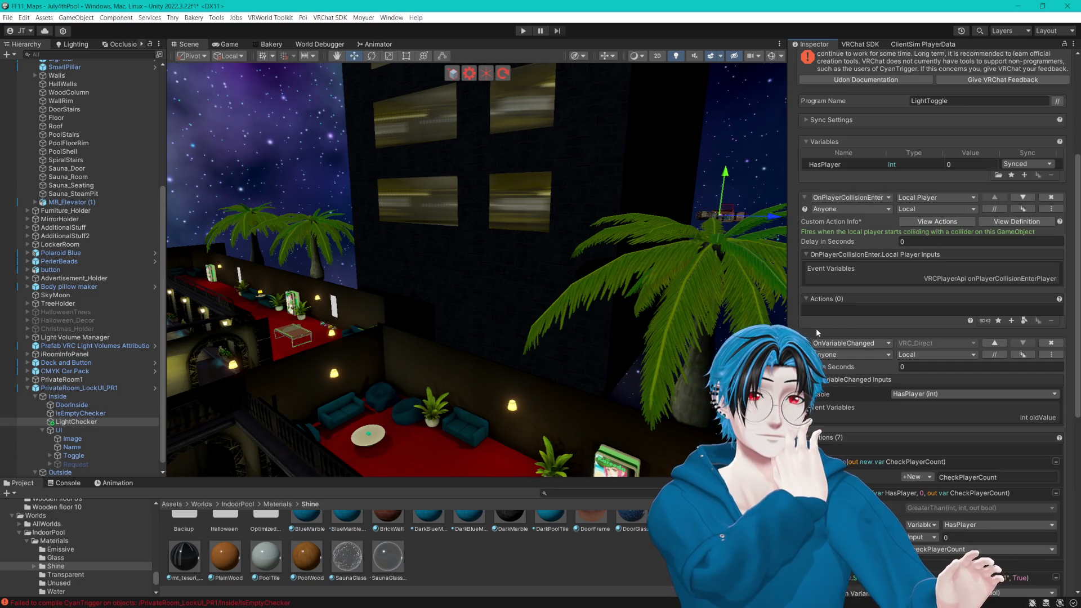
scroll(792, 293, "down", 5)
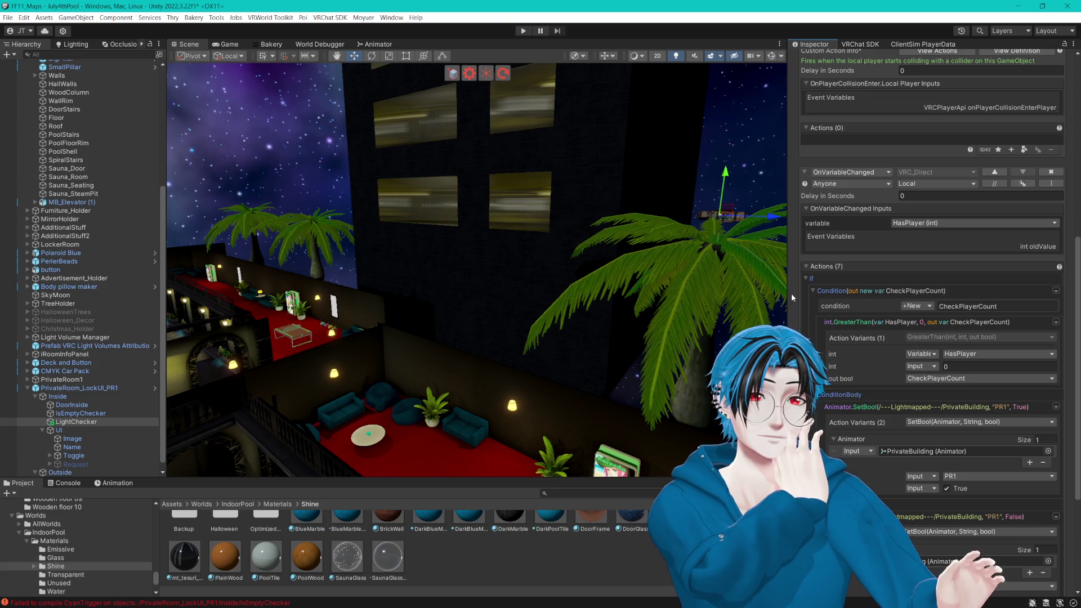
scroll(791, 298, "down", 4)
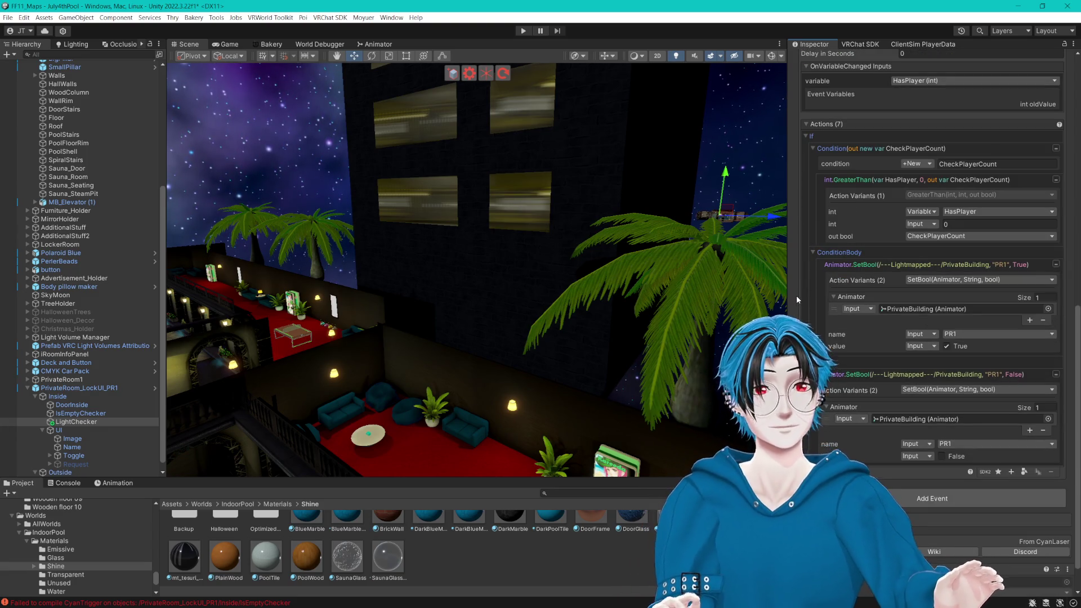
scroll(796, 296, "down", 1)
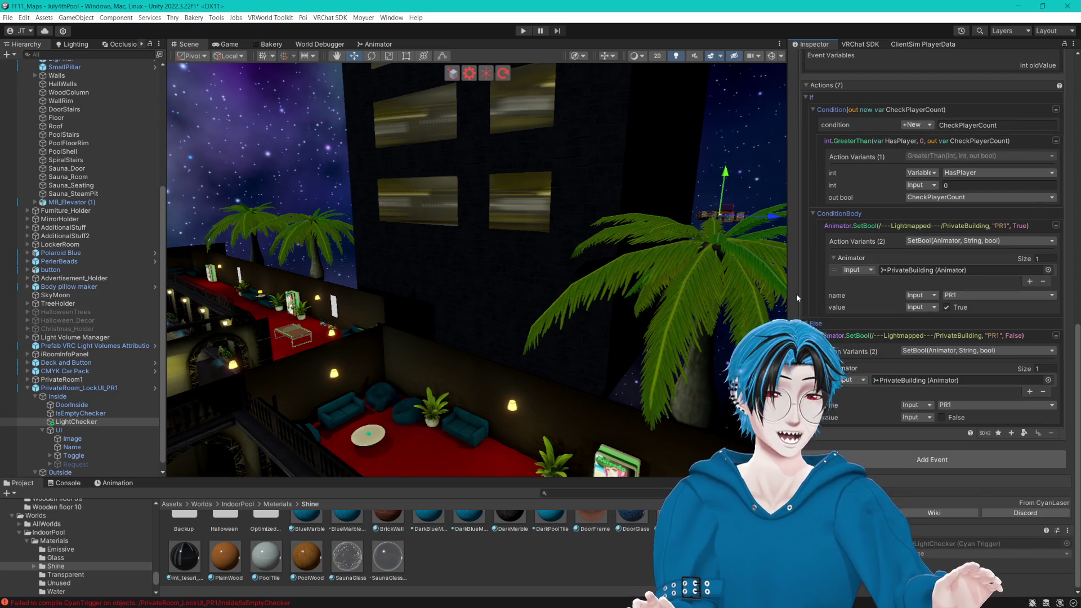
scroll(796, 293, "up", 8)
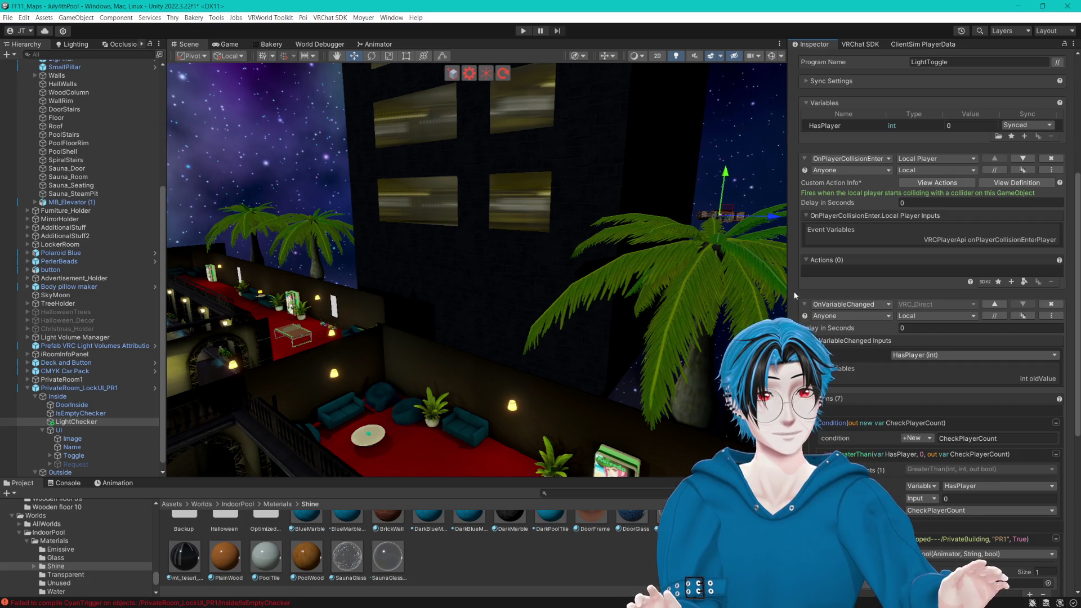
scroll(795, 295, "up", 2)
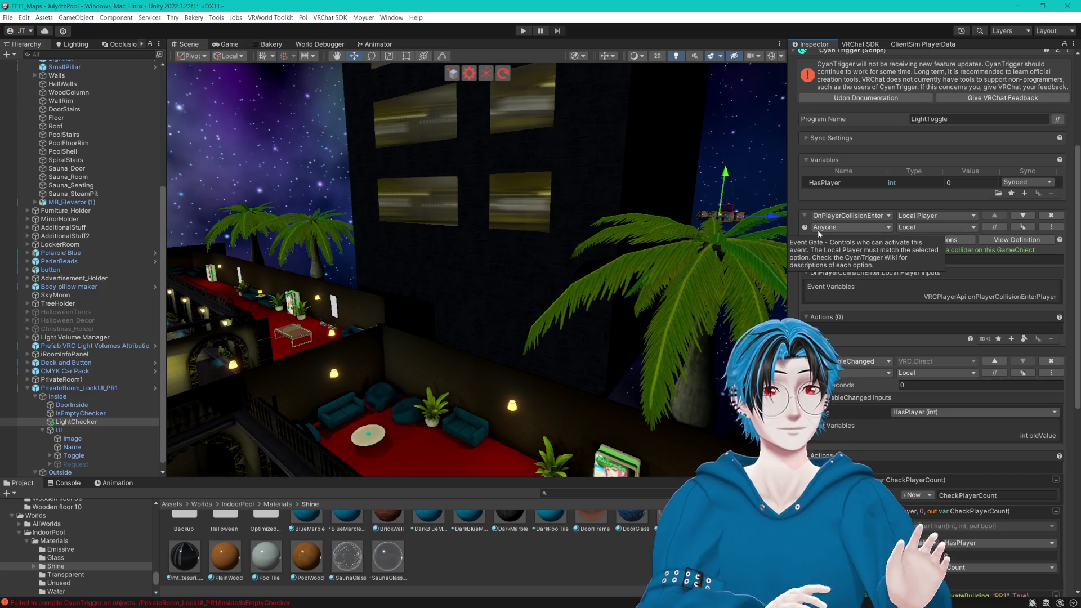
Step: Duplicate the collision enter event and set the copy to fire for Remote Player
left_click(1022, 227)
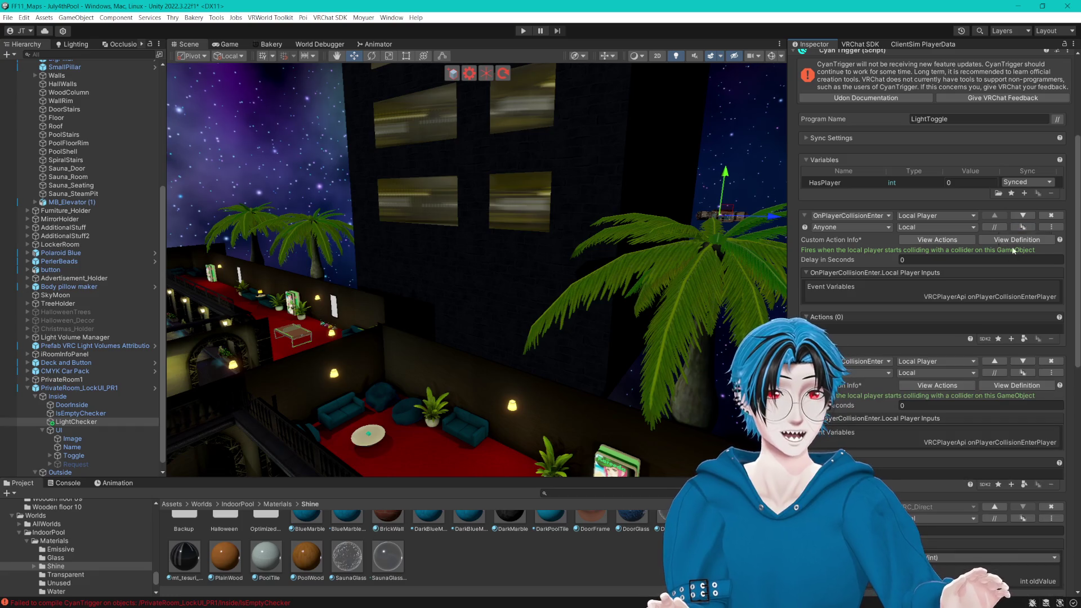
left_click(918, 362)
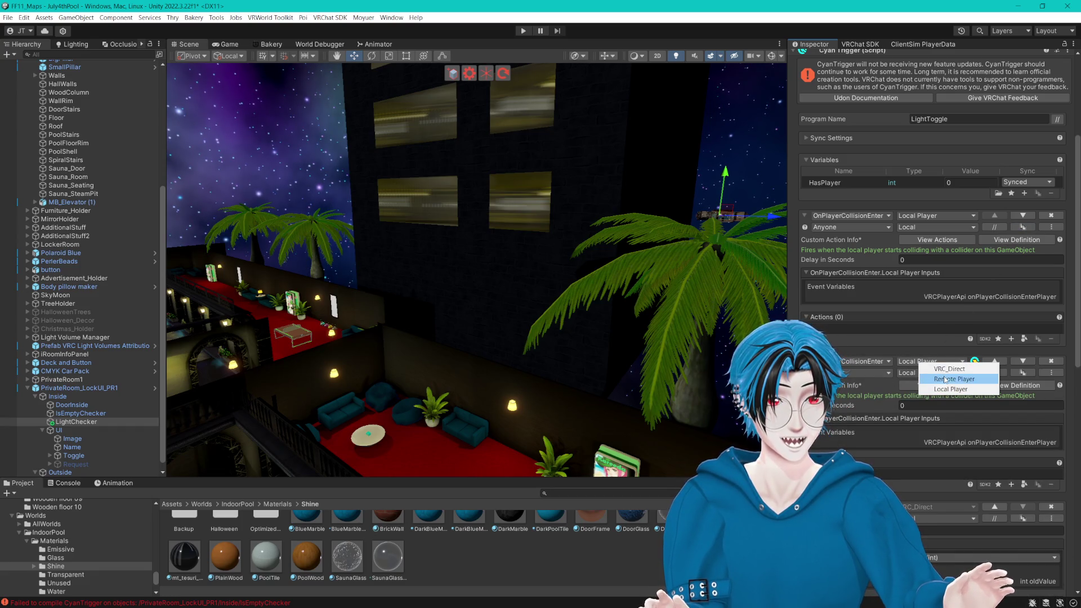
left_click(949, 368)
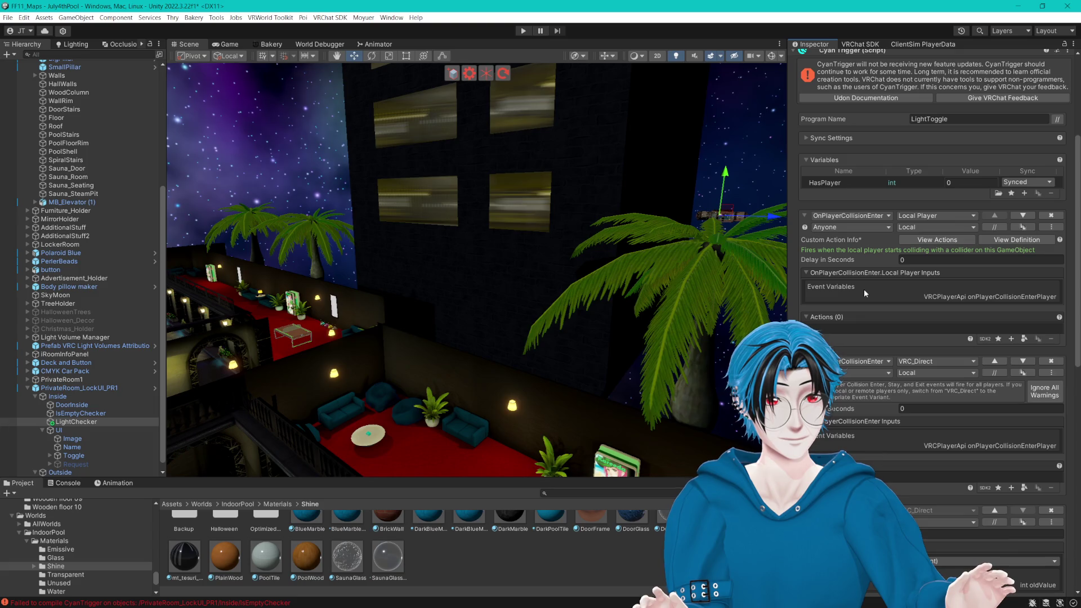
key("ctrl+z")
left_click(931, 362)
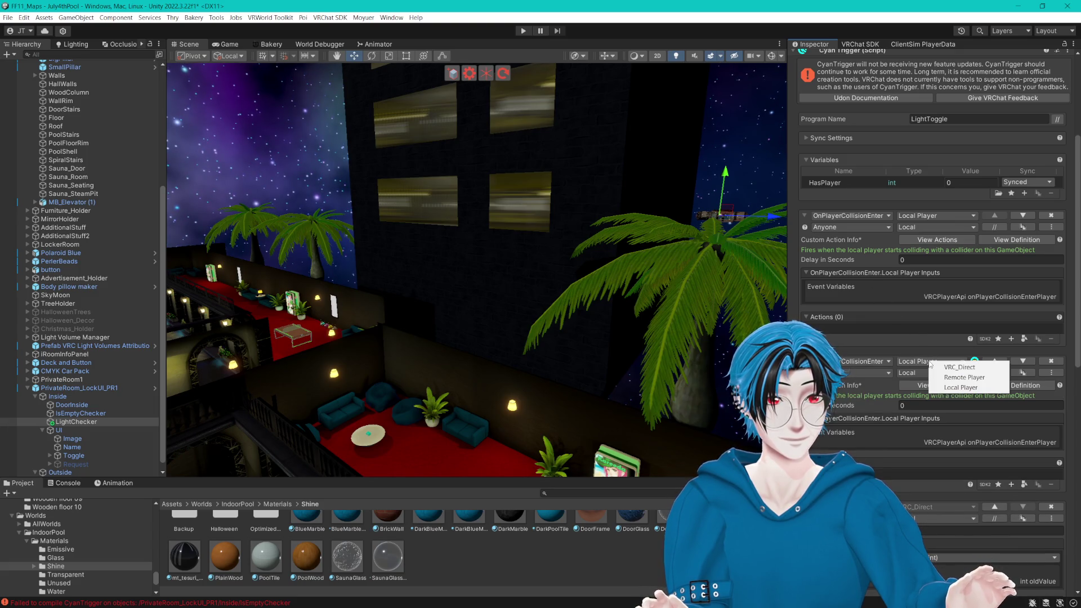
left_click(950, 378)
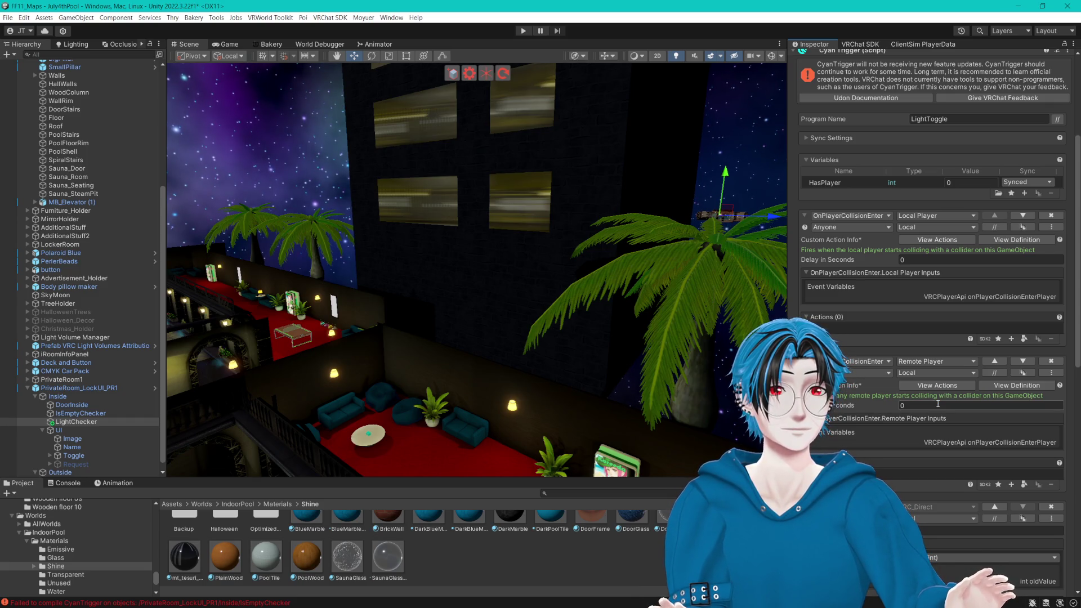
scroll(938, 404, "down", 3)
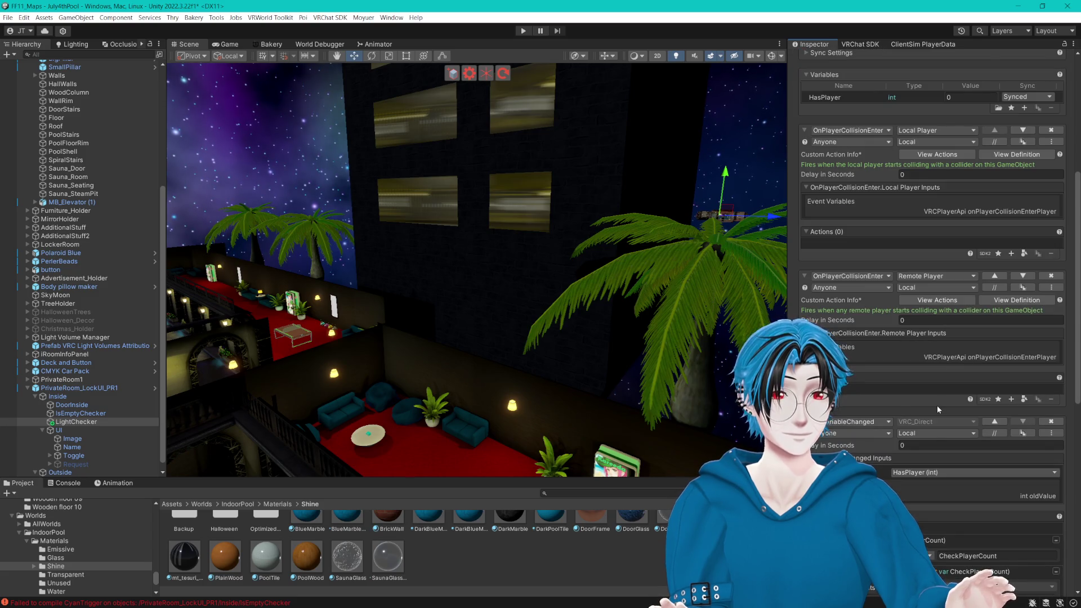
scroll(938, 405, "down", 4)
scroll(937, 407, "up", 4)
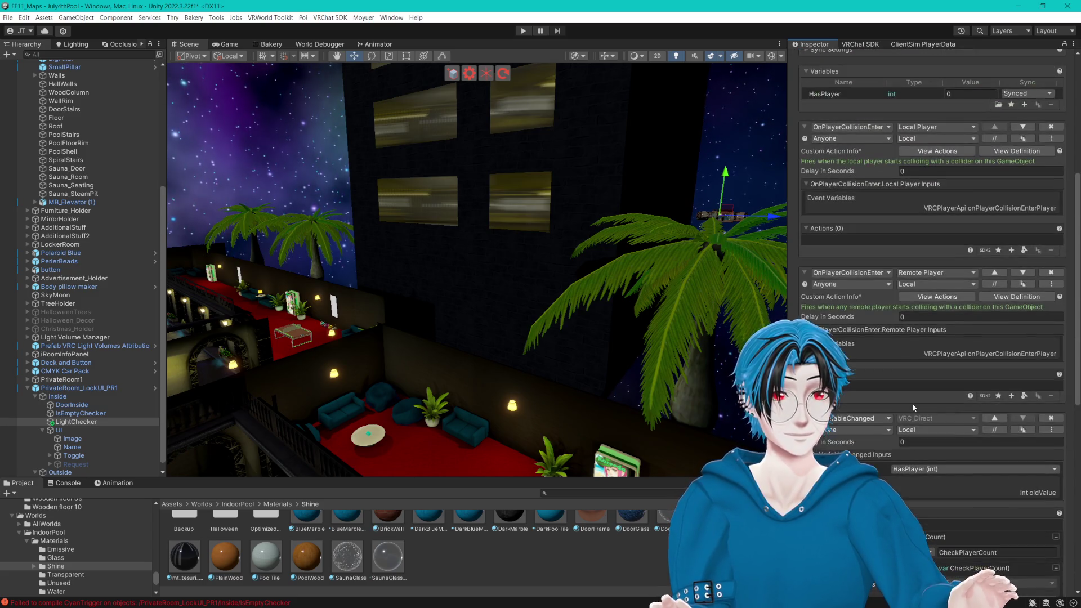
scroll(913, 403, "up", 3)
left_click(1011, 336)
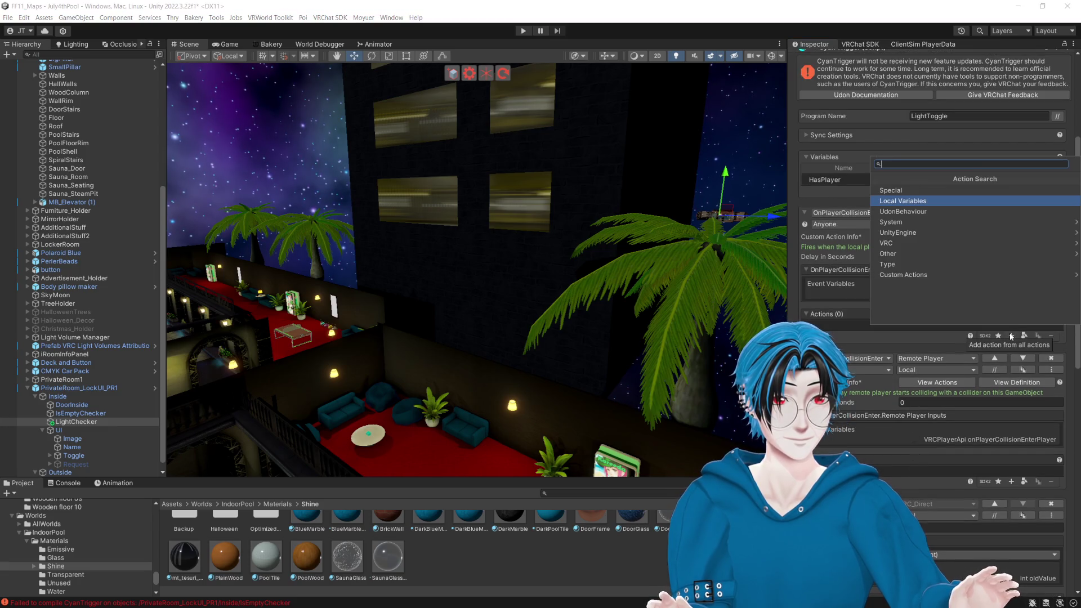
Step: Add an int Addition action to the local-player event and delete the remote-player event
left_click(957, 222)
left_click(973, 281)
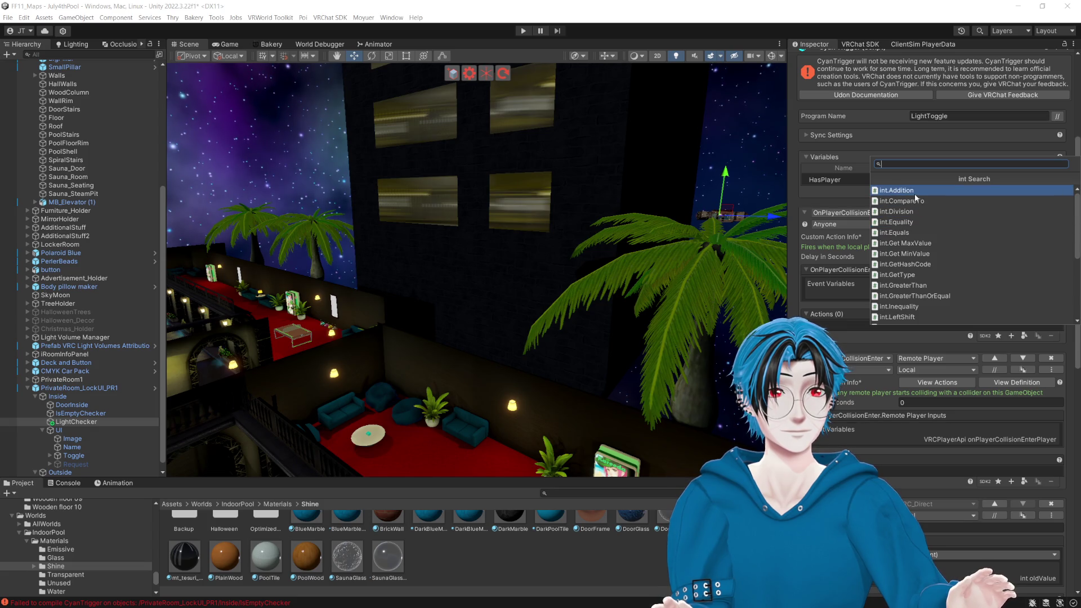
scroll(914, 197, "down", 5)
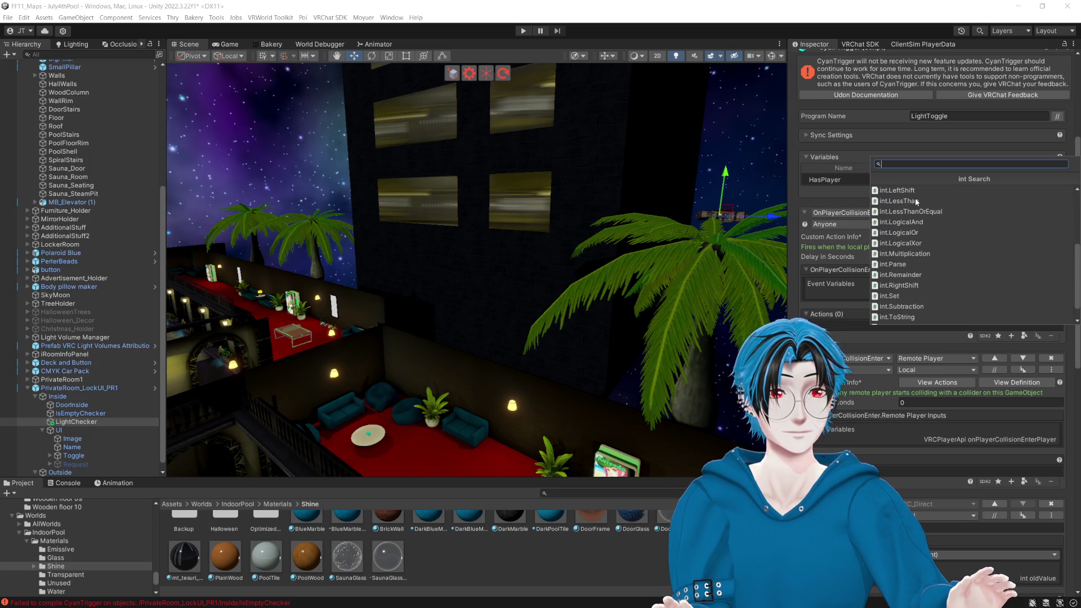
scroll(924, 311, "up", 1)
scroll(918, 293, "up", 4)
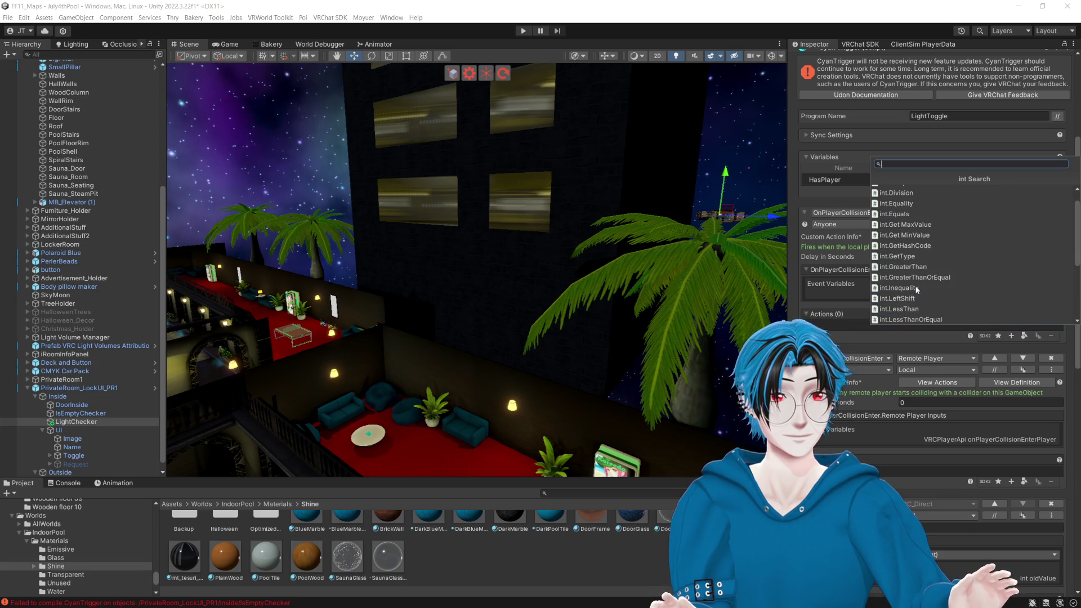
left_click(912, 190)
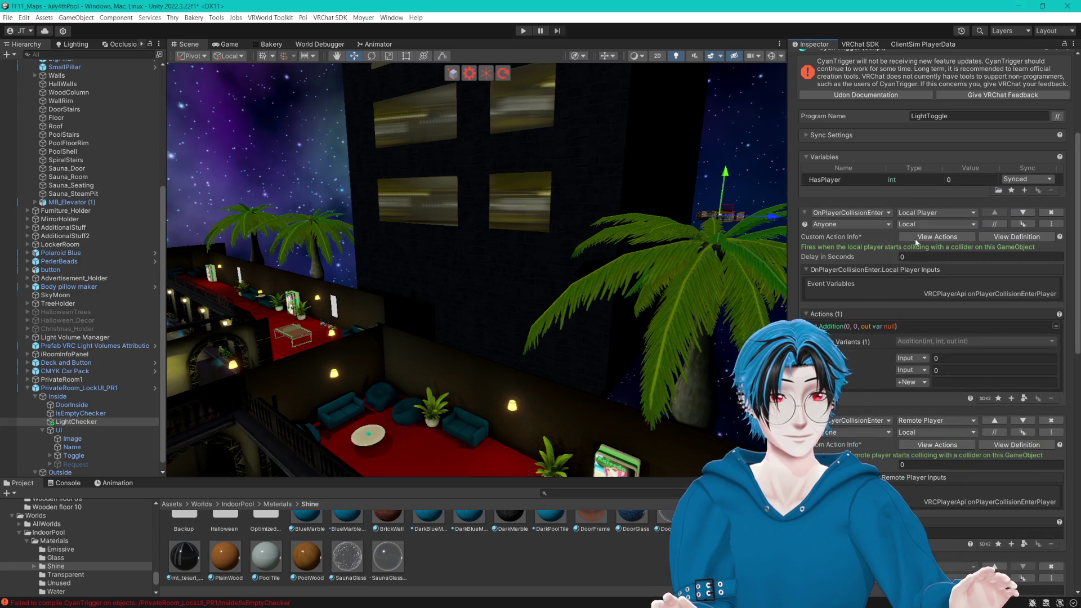
left_click(1049, 423)
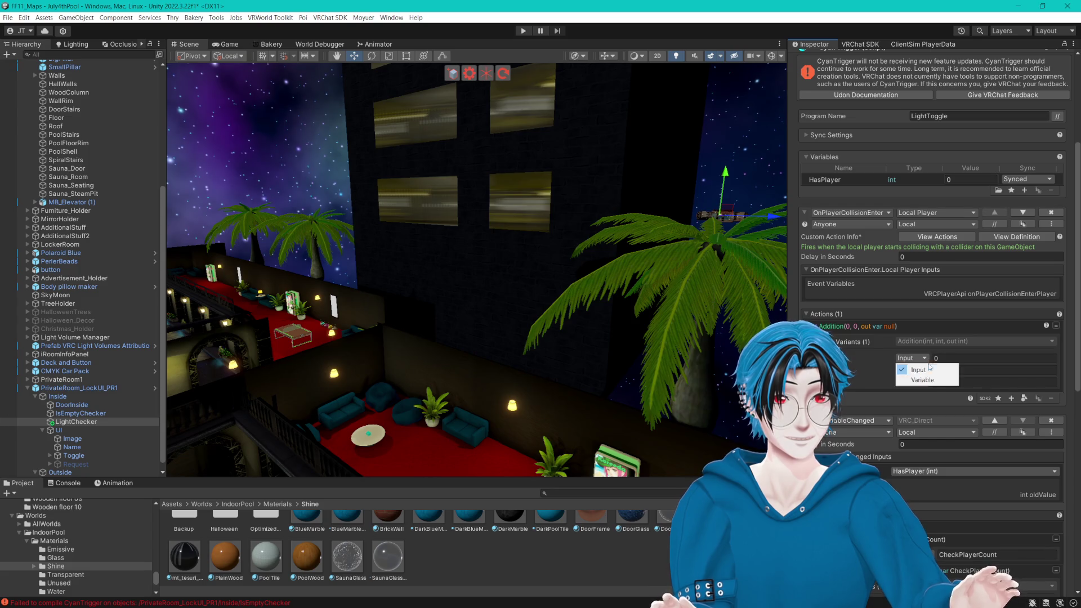
Step: Use variable HasPlayer as the first addend and store the result back in HasPlayer
left_click(912, 358)
left_click(927, 378)
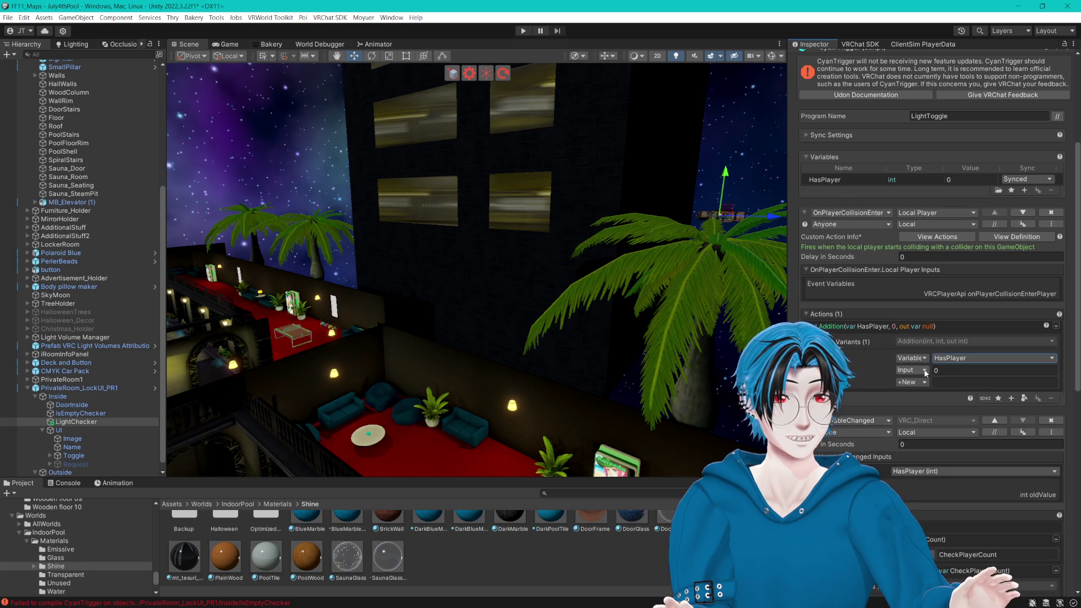
left_click(925, 371)
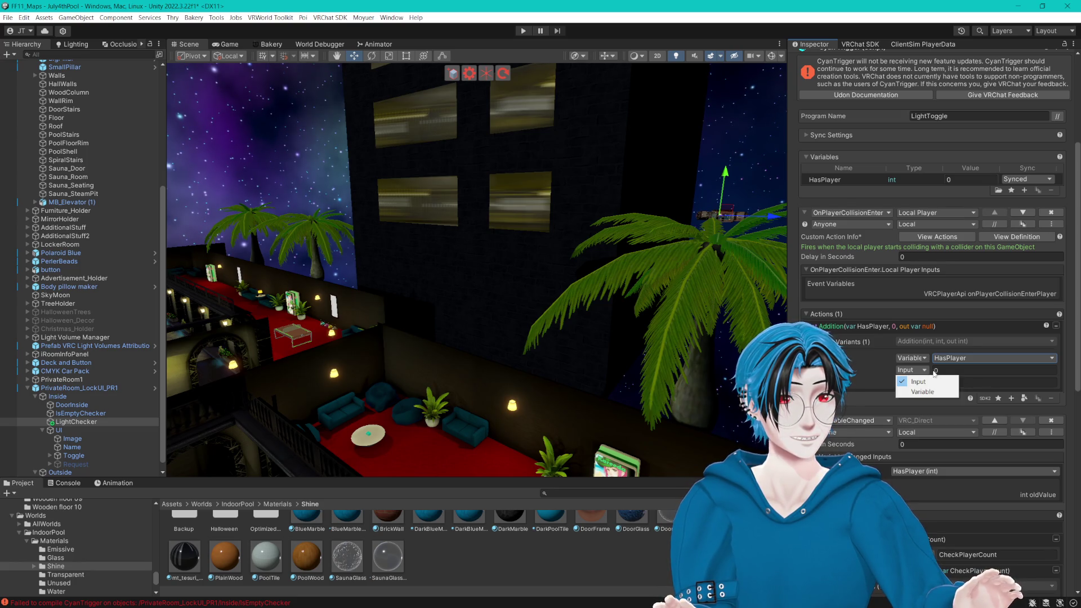
left_click(945, 371)
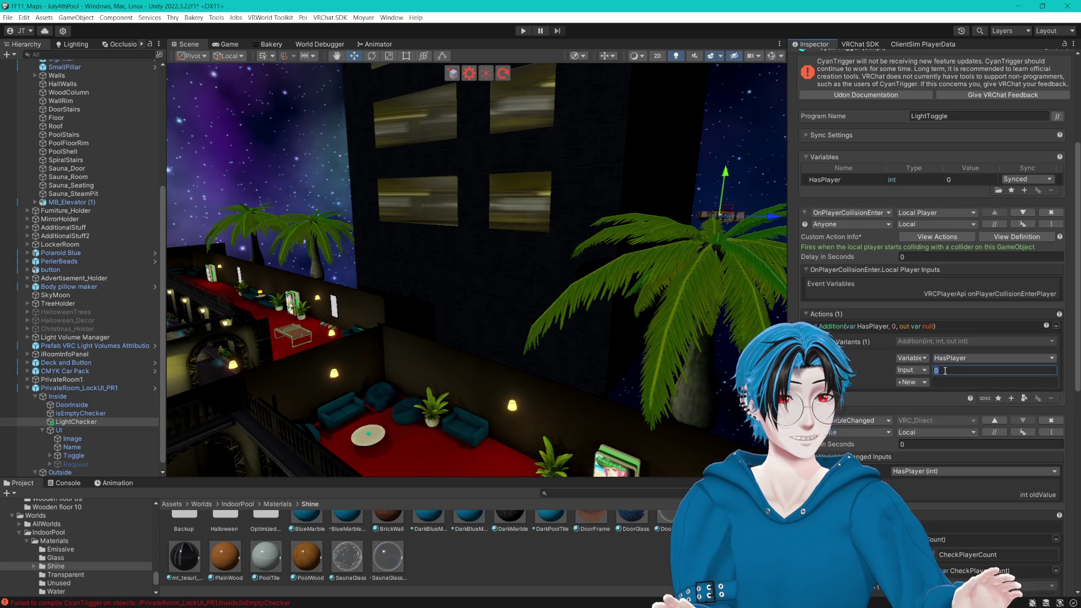
left_click(931, 383)
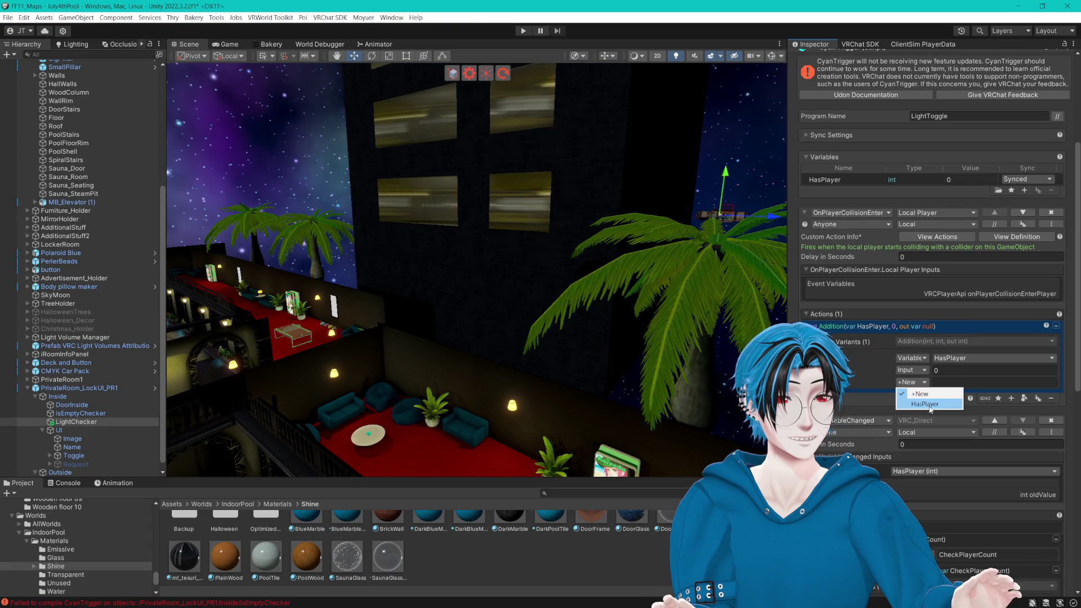
left_click(929, 405)
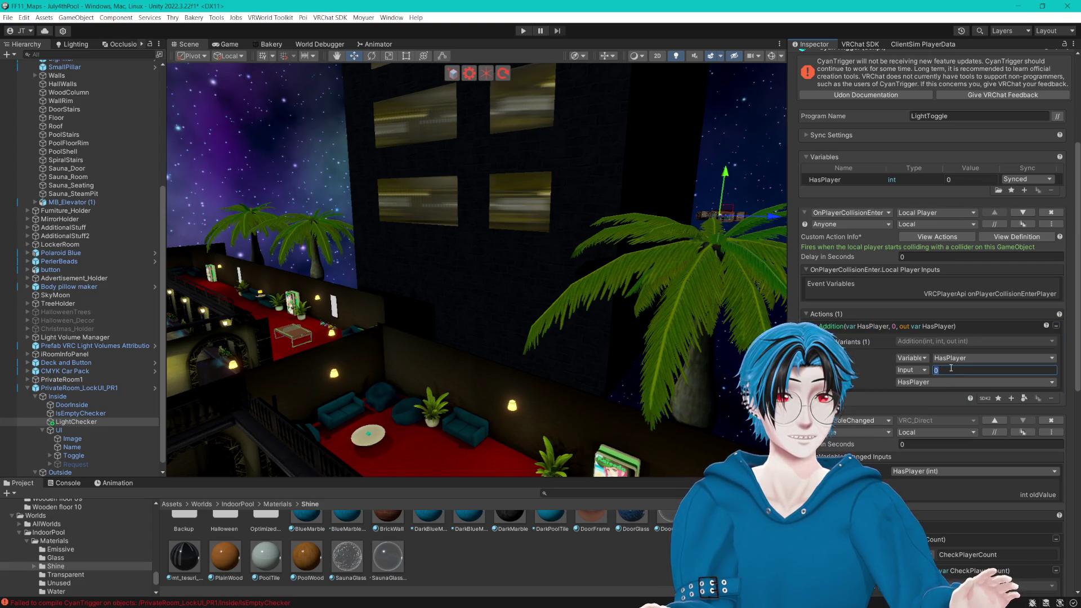
Step: Duplicate the local-player event, switch the copy to Remote Player, then delete it
left_click(1021, 225)
scroll(932, 506, "down", 2)
left_click(929, 364)
left_click(950, 378)
scroll(954, 433, "down", 4)
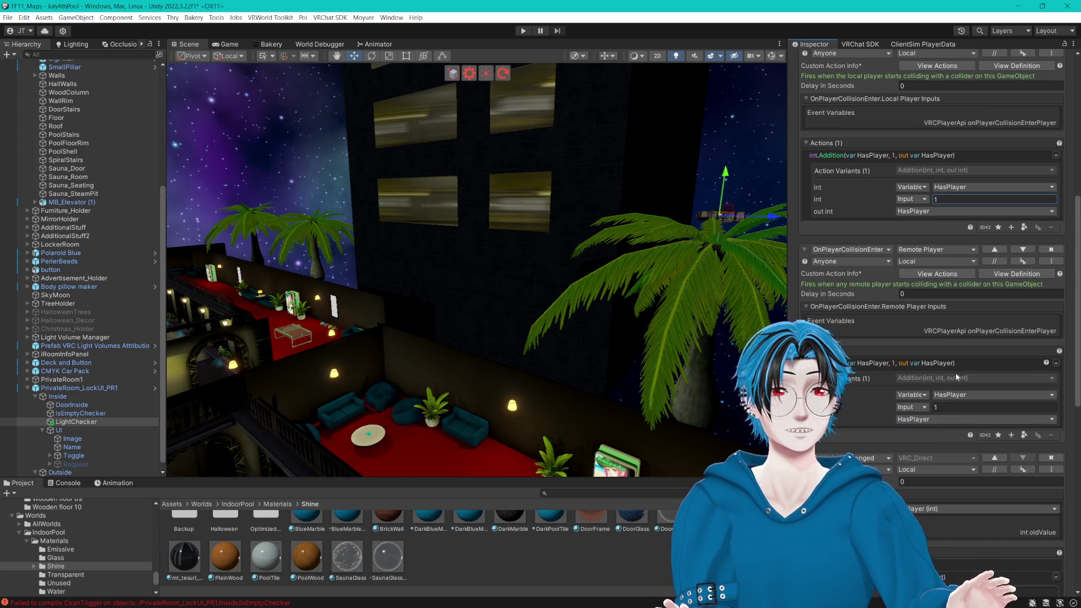
left_click(1051, 251)
Step: Review the LightToggle event actions and orbit the scene view around the building
scroll(956, 340, "up", 3)
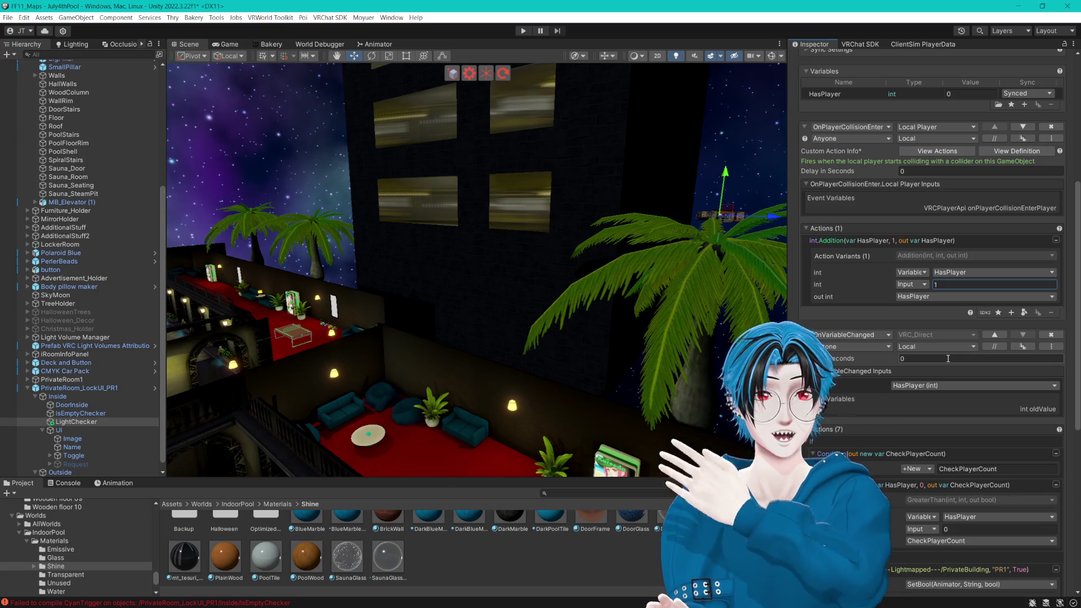
scroll(946, 360, "down", 5)
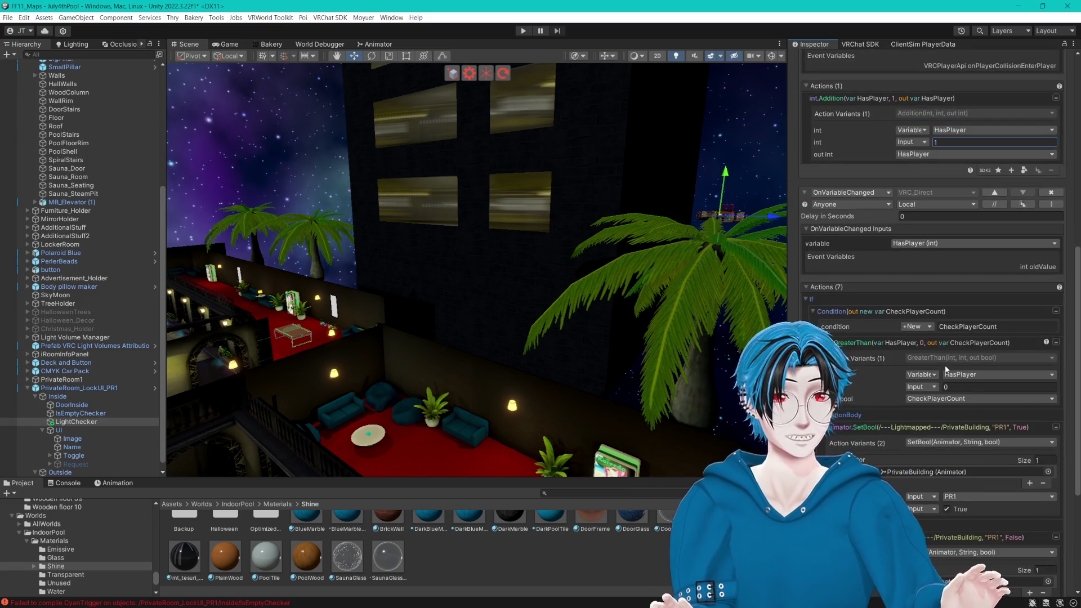
scroll(945, 364, "down", 2)
scroll(940, 355, "up", 8)
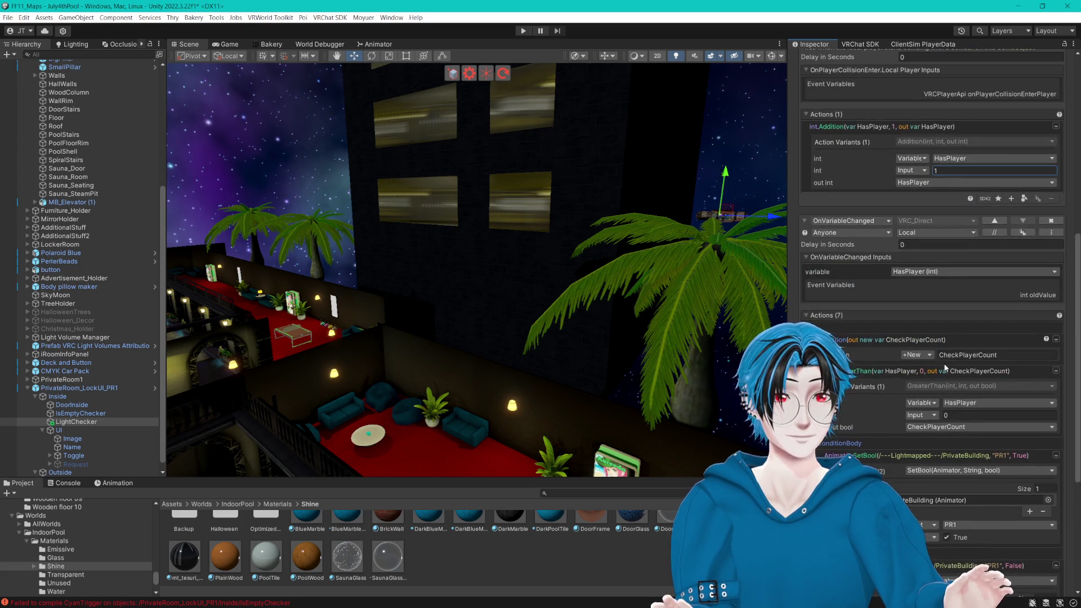
scroll(941, 356, "up", 3)
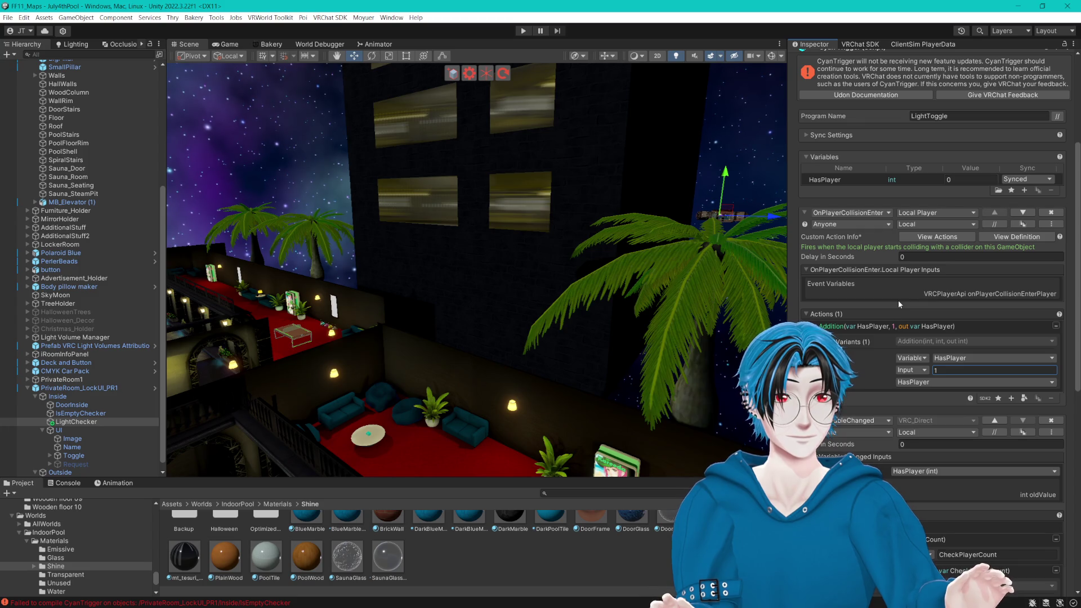
scroll(901, 304, "down", 2)
scroll(900, 306, "down", 3)
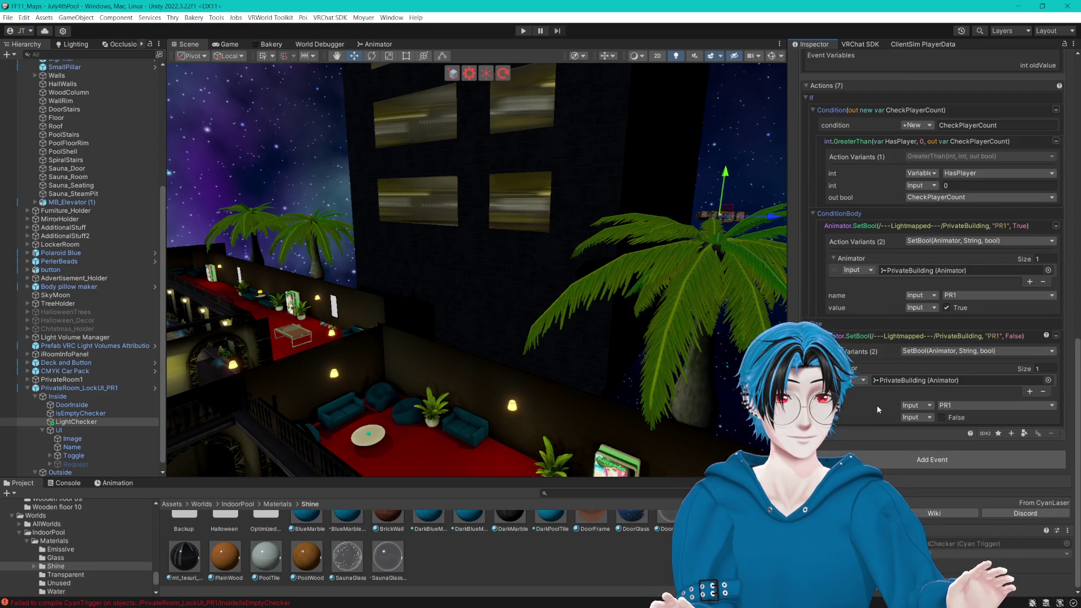
scroll(878, 400, "up", 2)
scroll(887, 381, "up", 10)
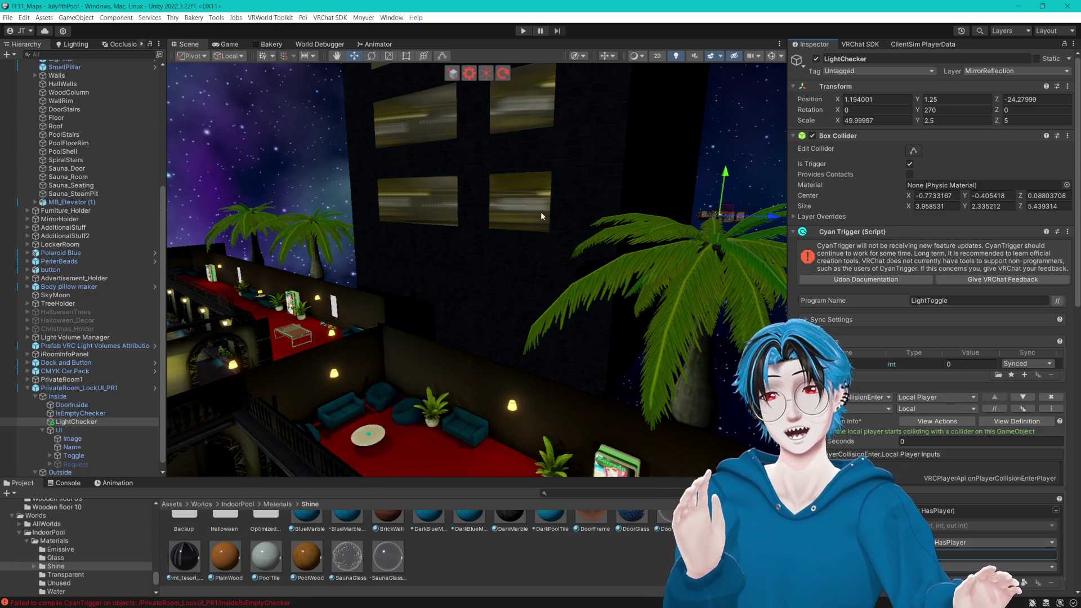
mouse_move(578, 172)
left_mouse_down()
mouse_move(769, 126)
mouse_move(868, 117)
left_mouse_up()
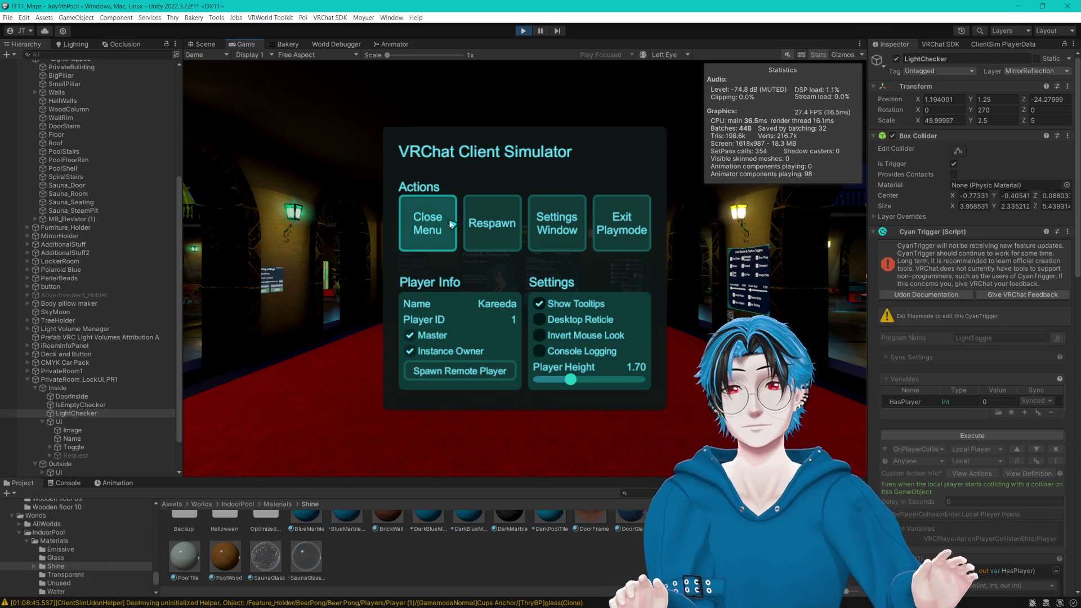
Step: Walk into the world to the Private Room 1 elevator panel and dock the Game view beside Scene
left_click(428, 223)
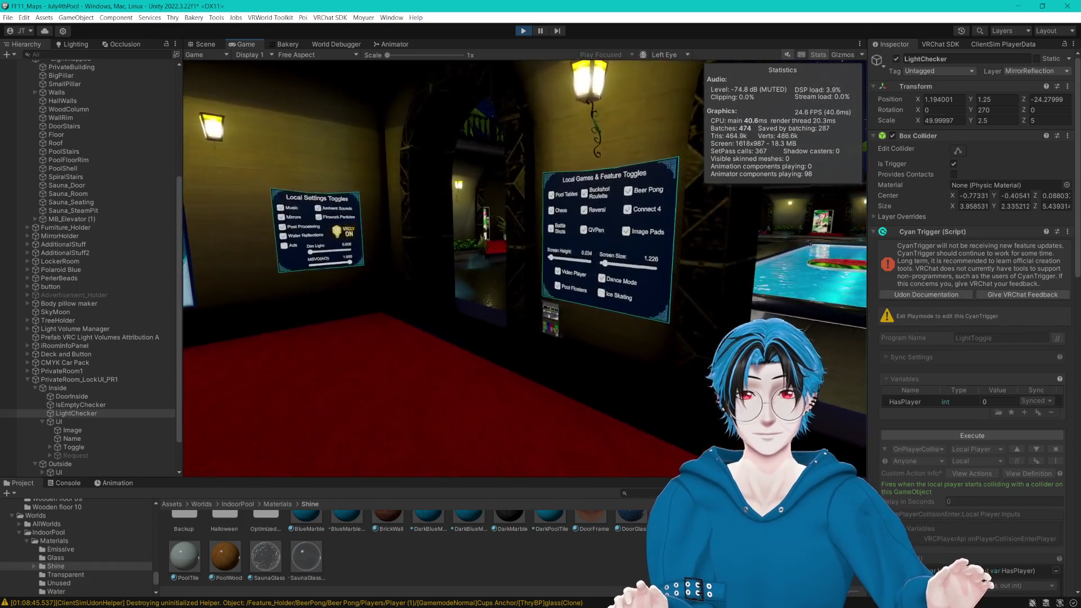
key("w")
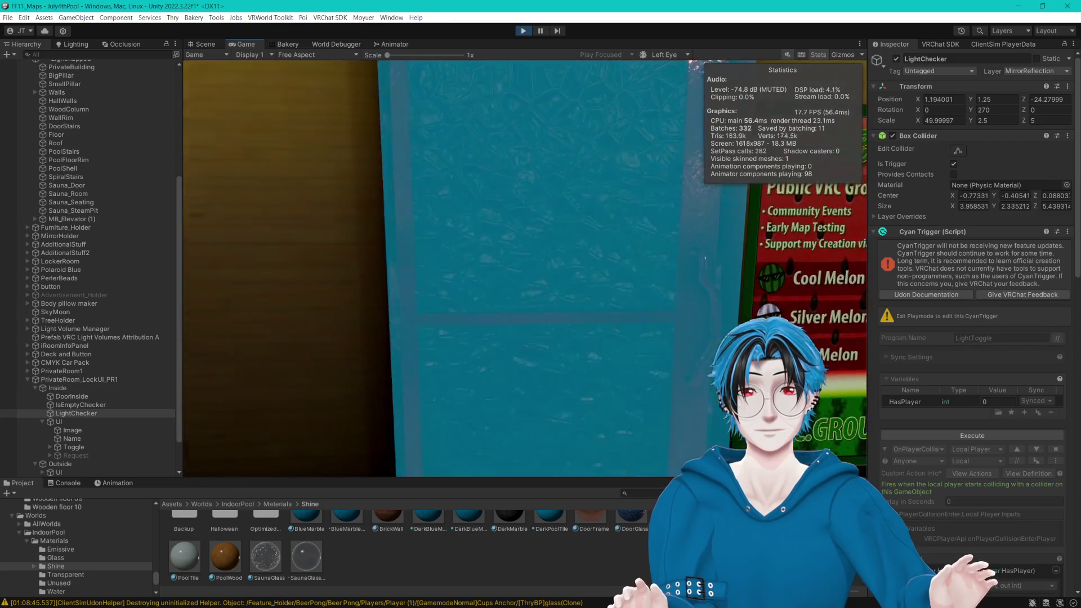
key("w")
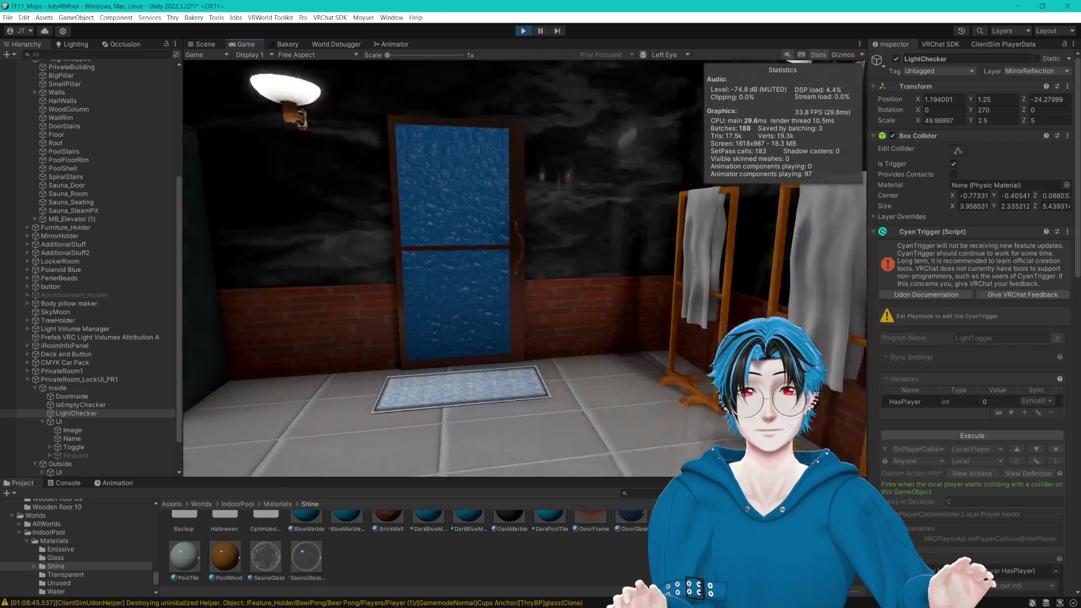
key("w")
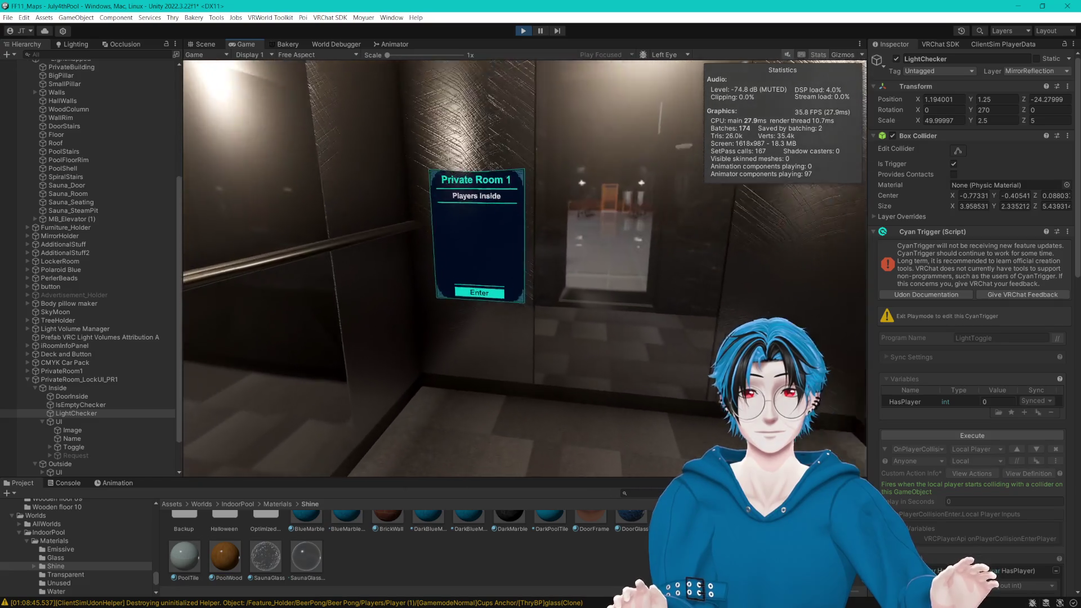
key("Escape")
mouse_move(252, 48)
left_mouse_down()
mouse_move(684, 205)
mouse_move(695, 302)
mouse_move(678, 302)
left_mouse_up()
left_click_drag(638, 271, 522, 271)
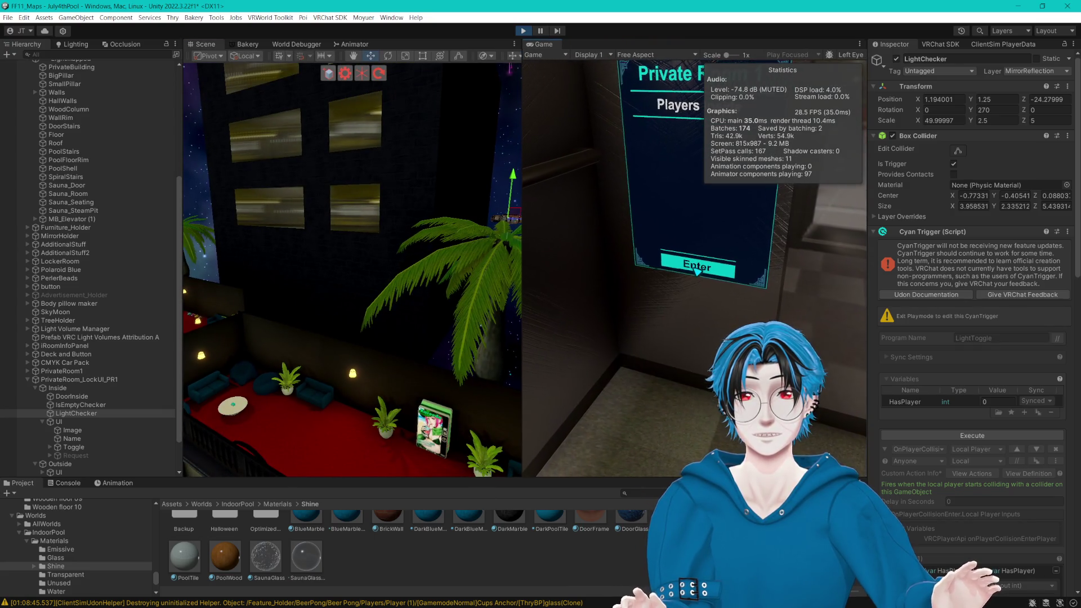
Step: Enter Private Room 1, walk to the elevator and exit back to the lobby
left_click(697, 271)
key("w")
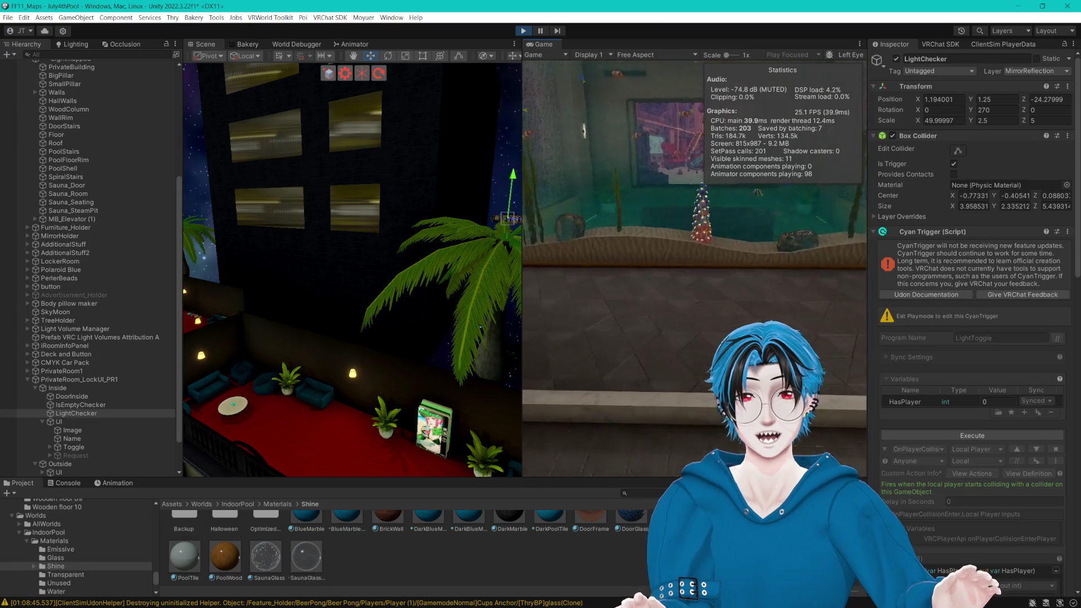
key("w")
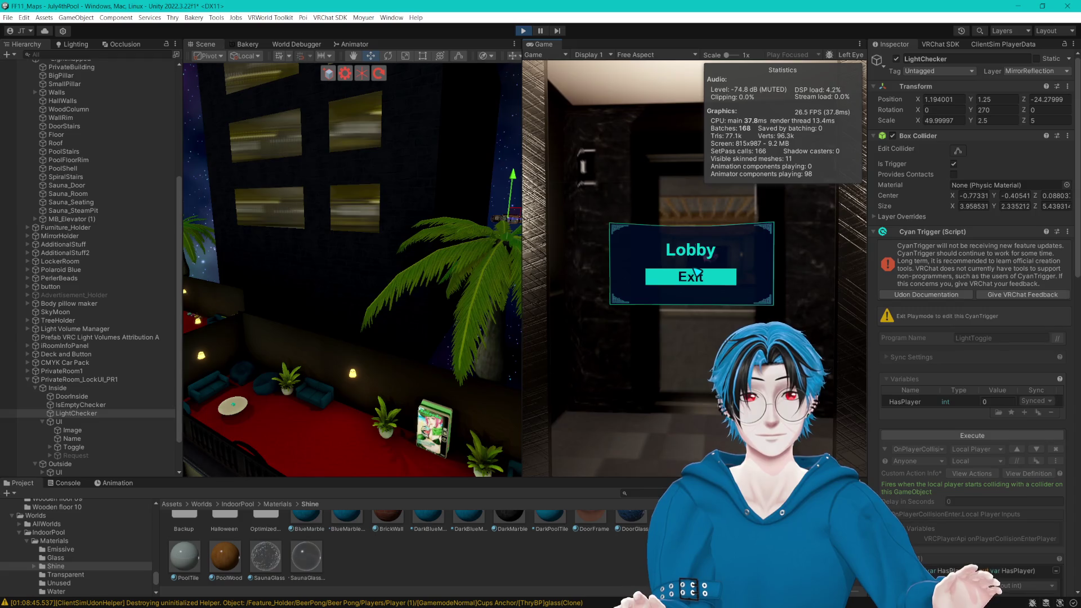
left_click(699, 271)
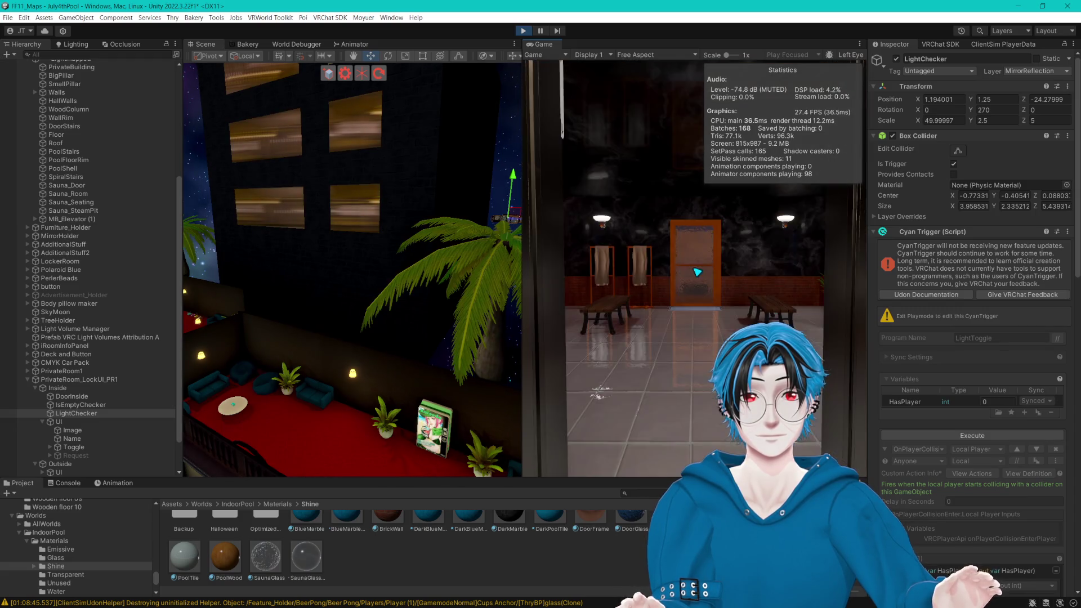
key("Escape")
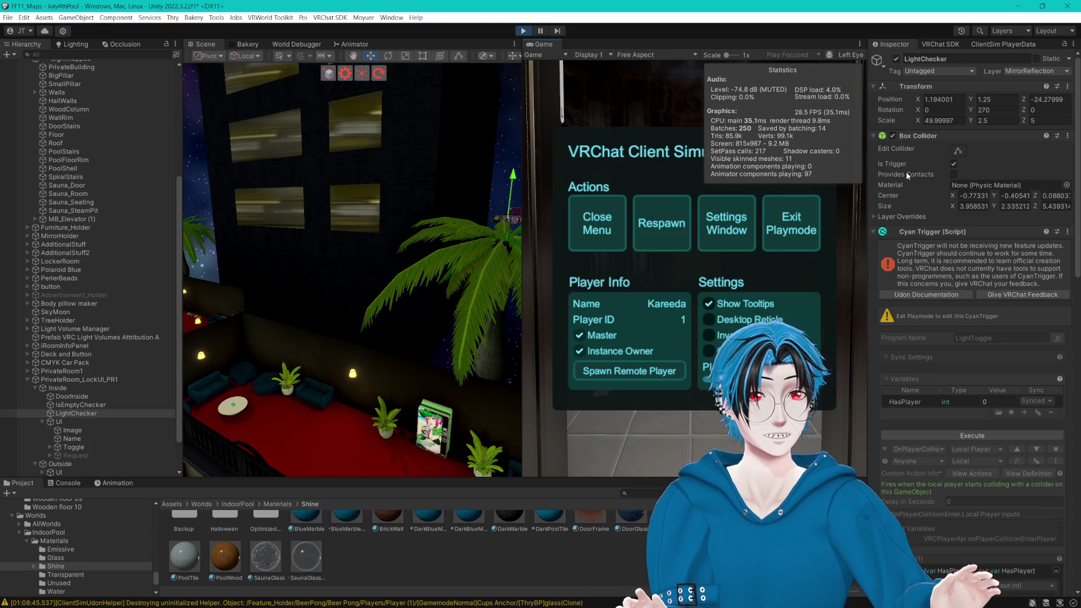
Step: Enable Provides Contacts on LightChecker's collider and move it to the Default layer
left_click(953, 174)
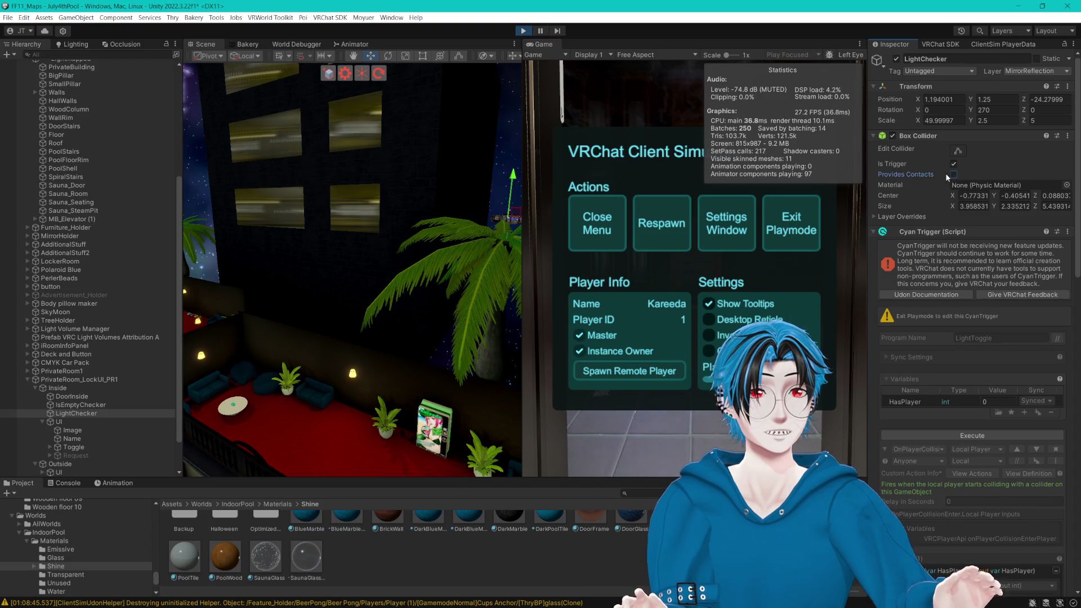
left_click(875, 216)
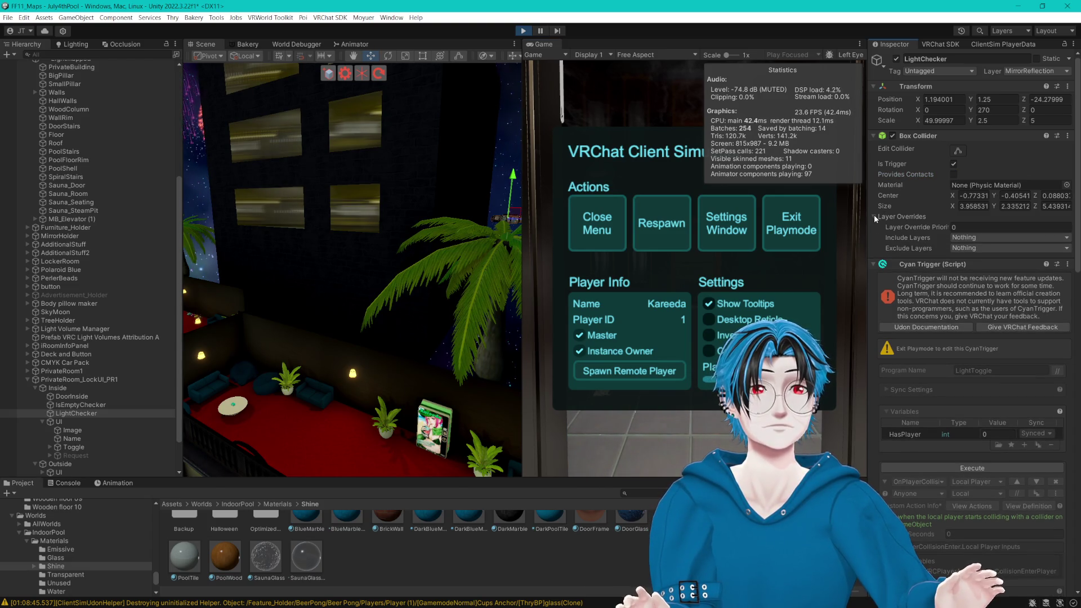
left_click(875, 216)
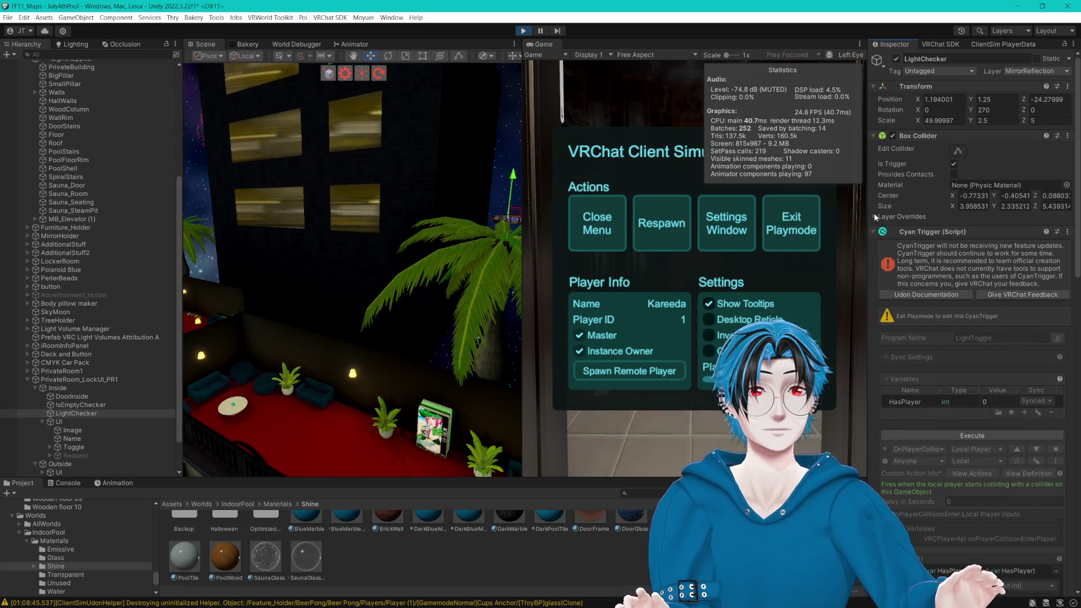
left_click(1019, 72)
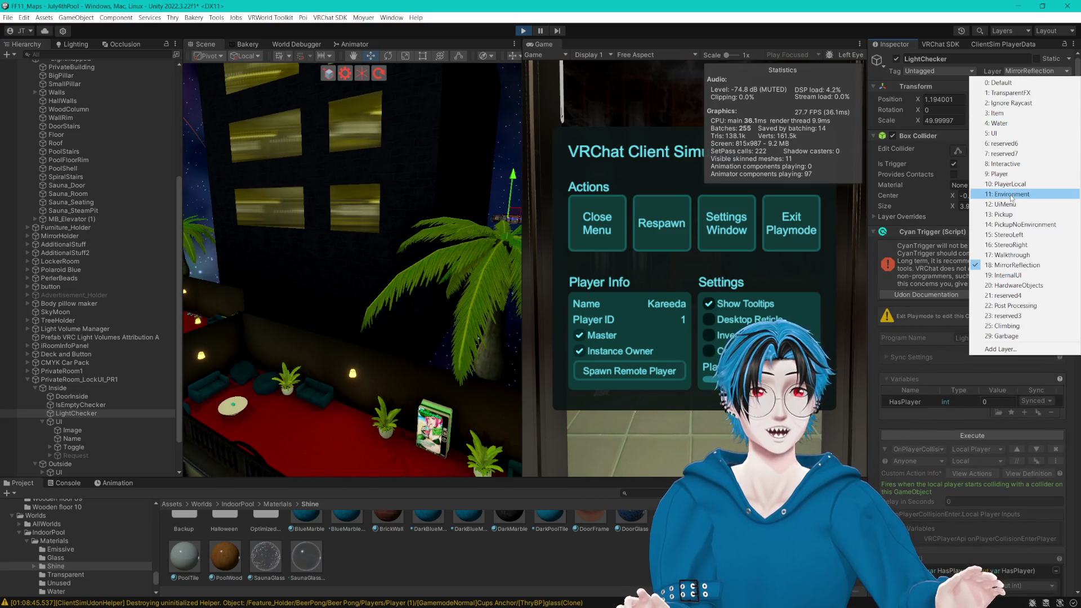
left_click(1014, 83)
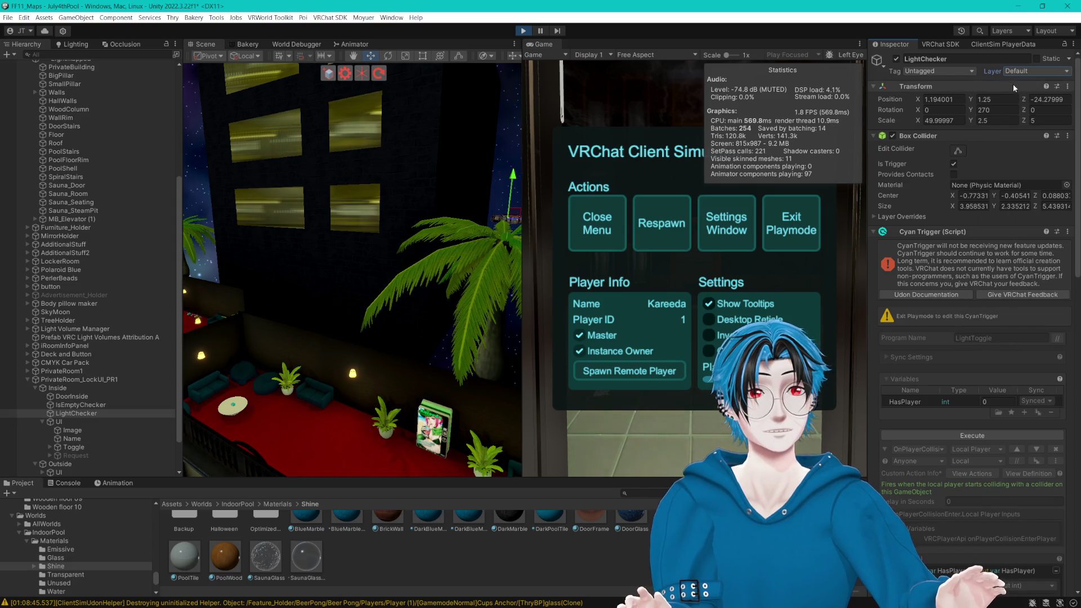
Step: Walk into the private room's aquarium area, return to the lobby, and end play mode
left_click(591, 225)
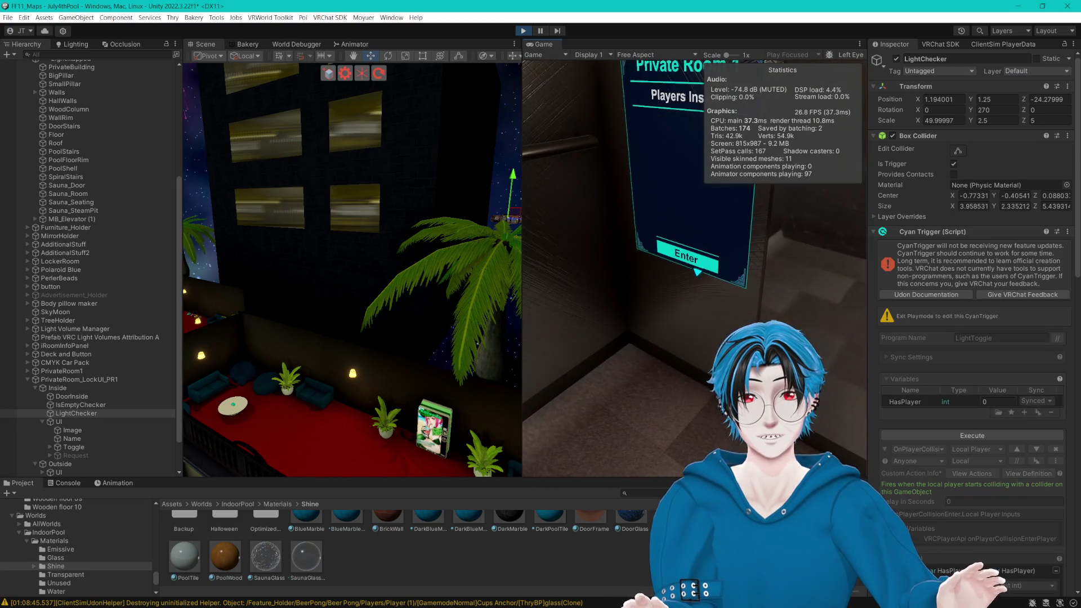
left_click(697, 264)
key("w")
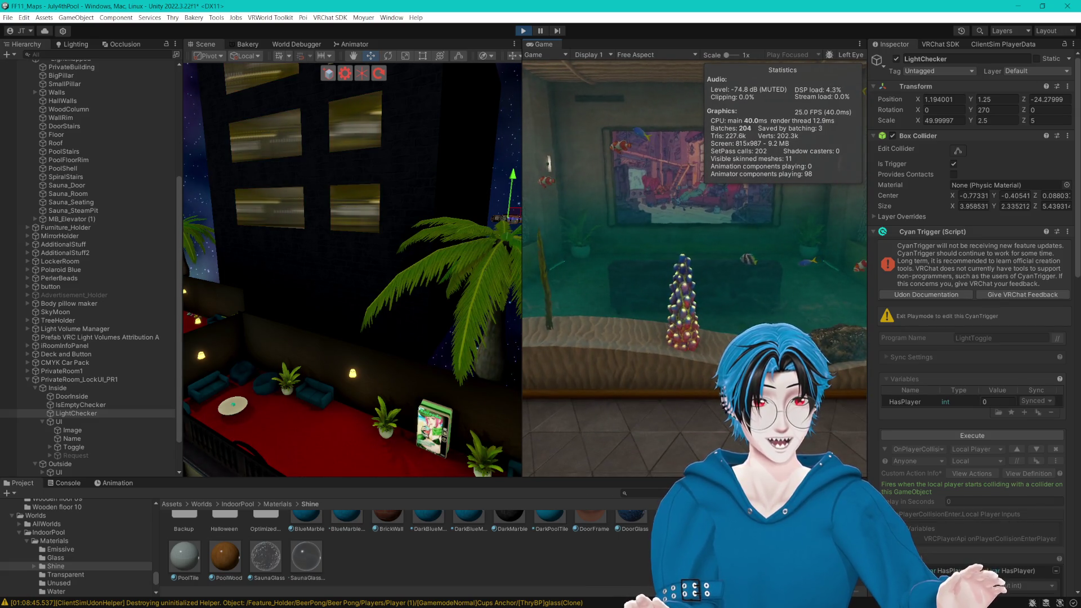
key("a")
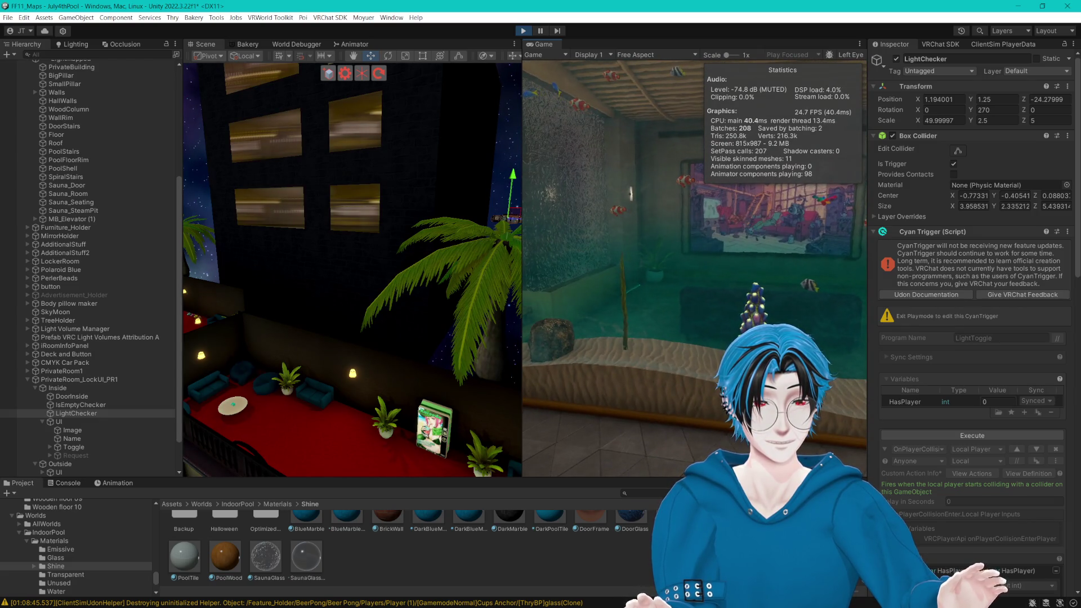
key("w")
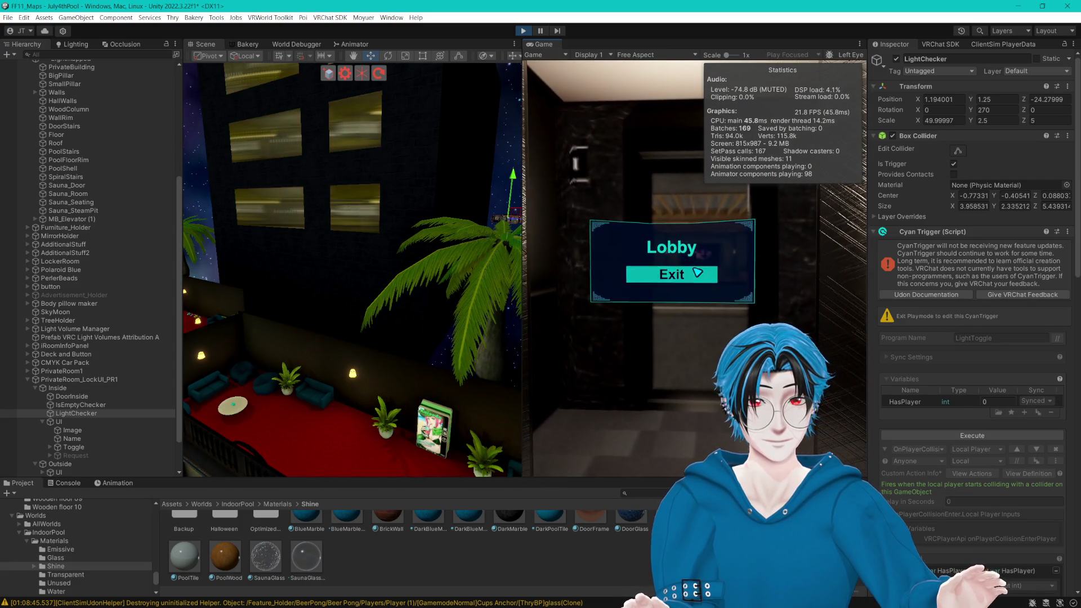
left_click(664, 275)
key("Escape")
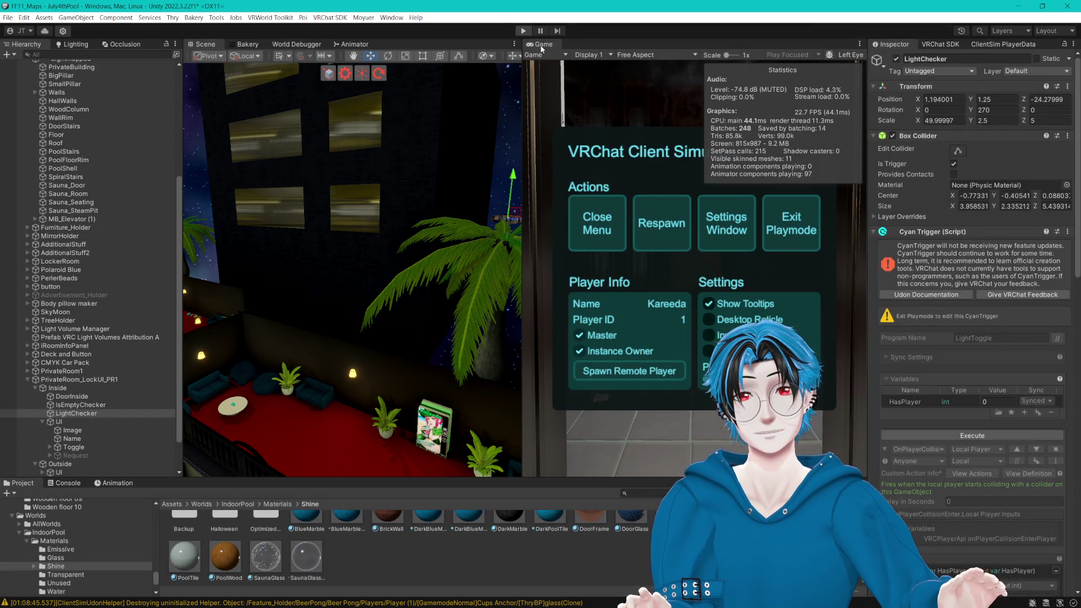
left_click(523, 30)
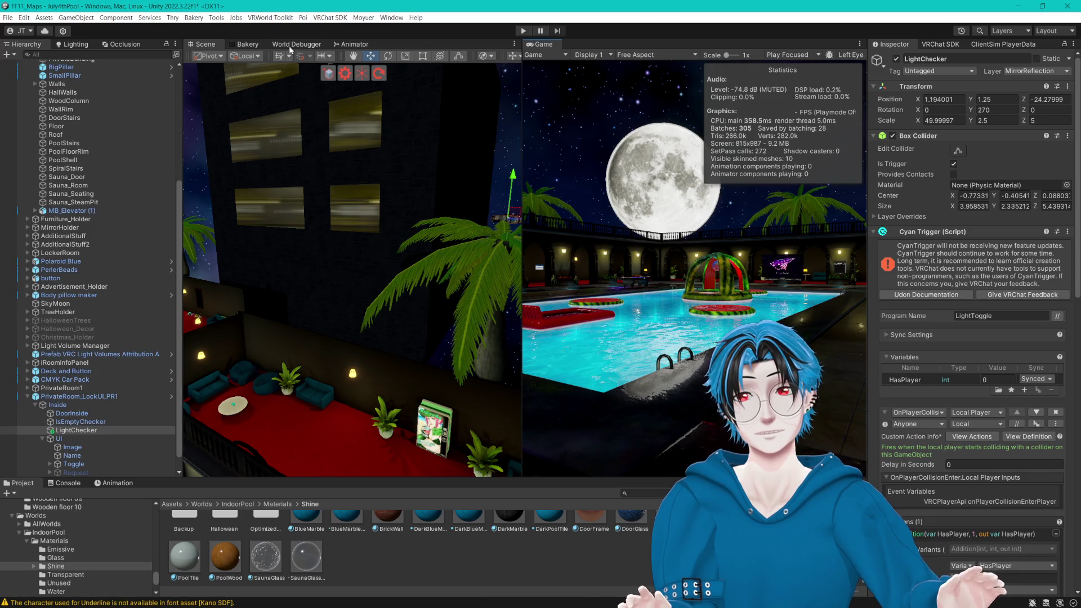
Step: Dock the Game view beside the Scene view and return to the Scene view
left_click_drag(244, 53, 230, 52)
mouse_move(394, 45)
left_mouse_down()
mouse_move(286, 37)
mouse_move(232, 49)
left_mouse_up()
left_click(217, 44)
Step: Select LightChecker, widen the Inspector and expand its trigger's int.Addition action
left_click(107, 302)
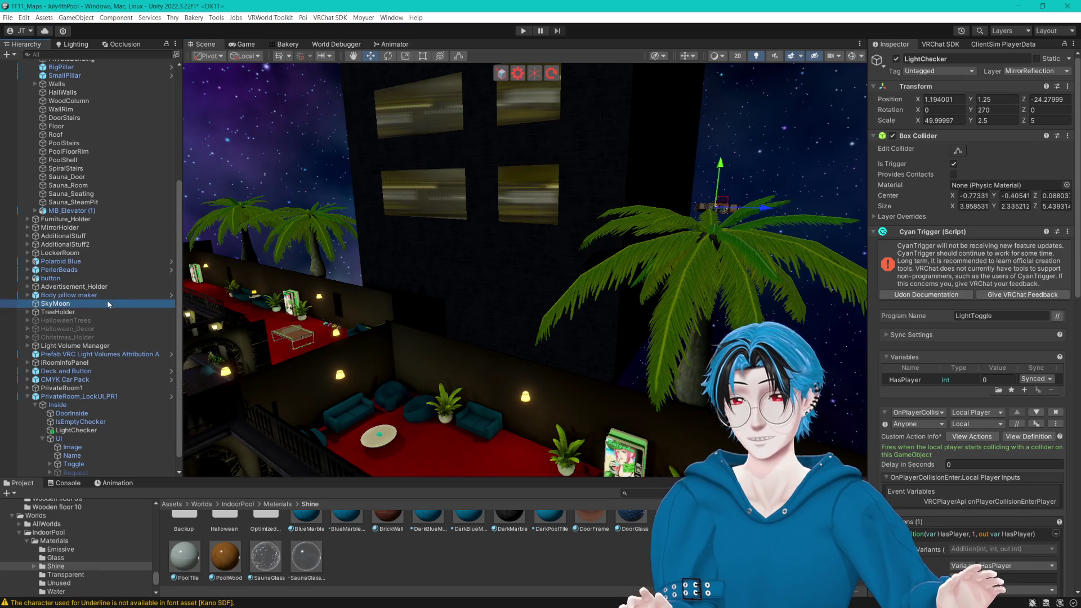
left_click(83, 429)
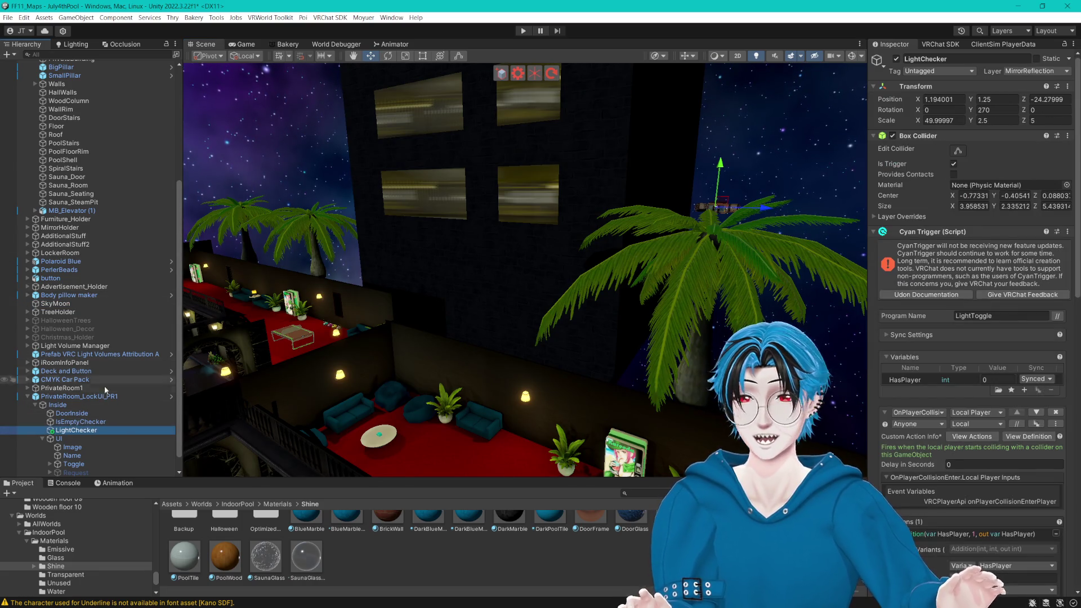
left_click(110, 423)
left_click(99, 430)
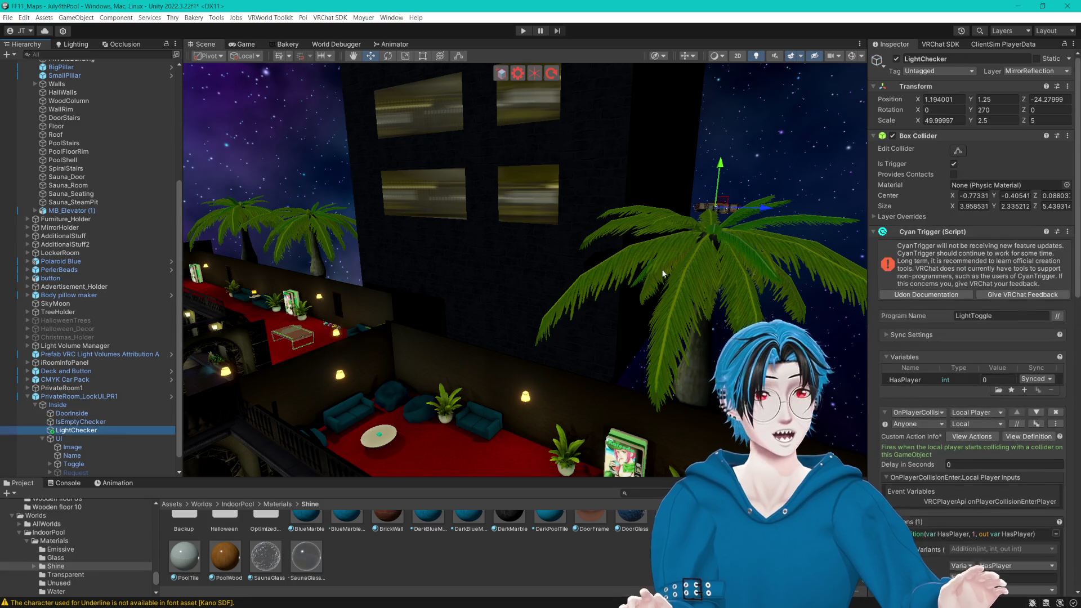
scroll(975, 150, "down", 3)
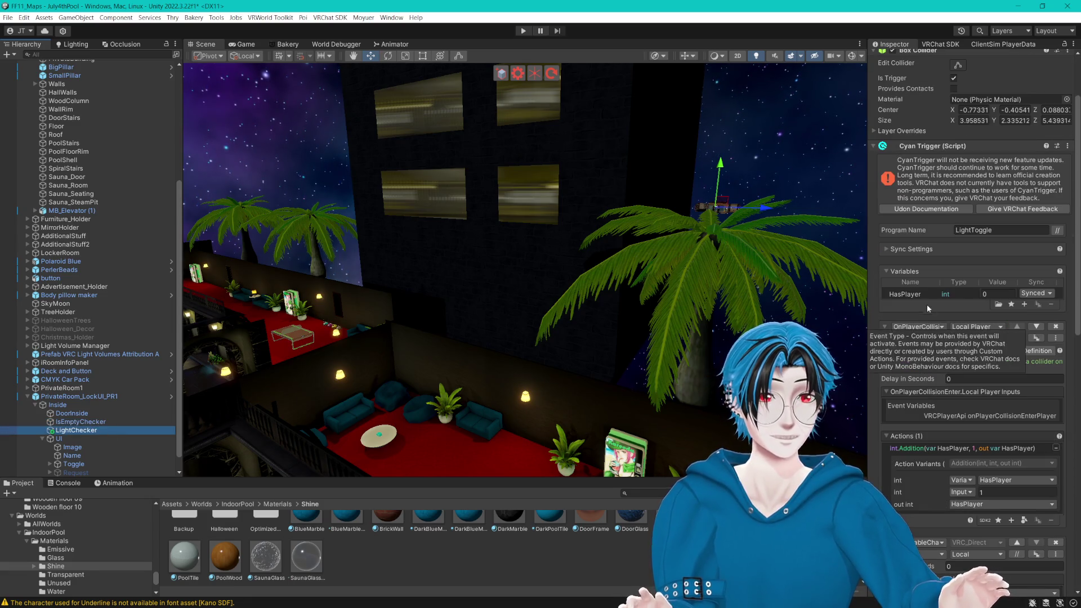
left_click(887, 249)
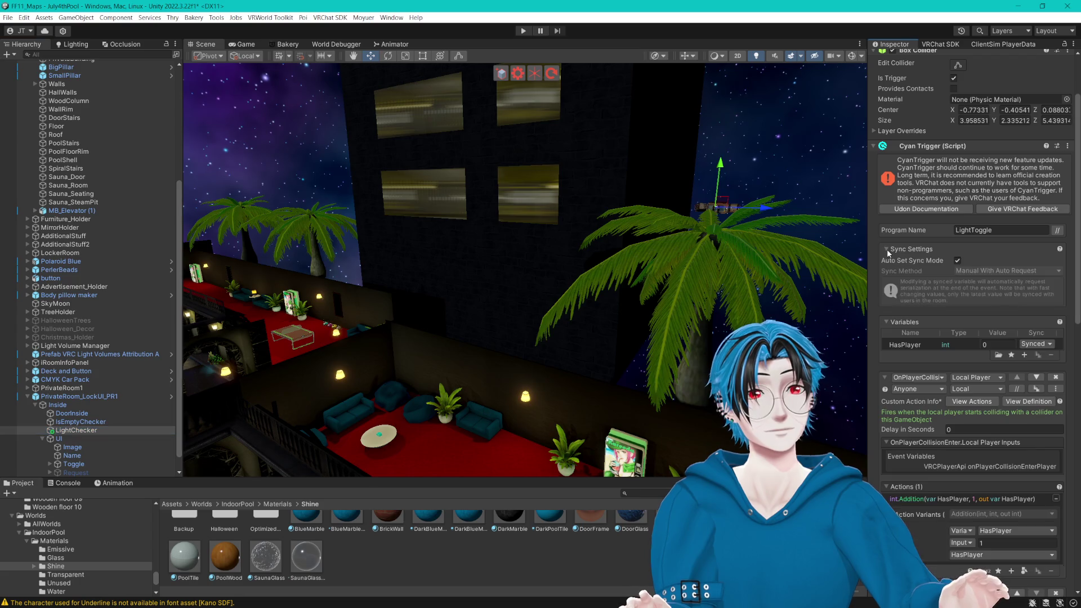
left_click(887, 249)
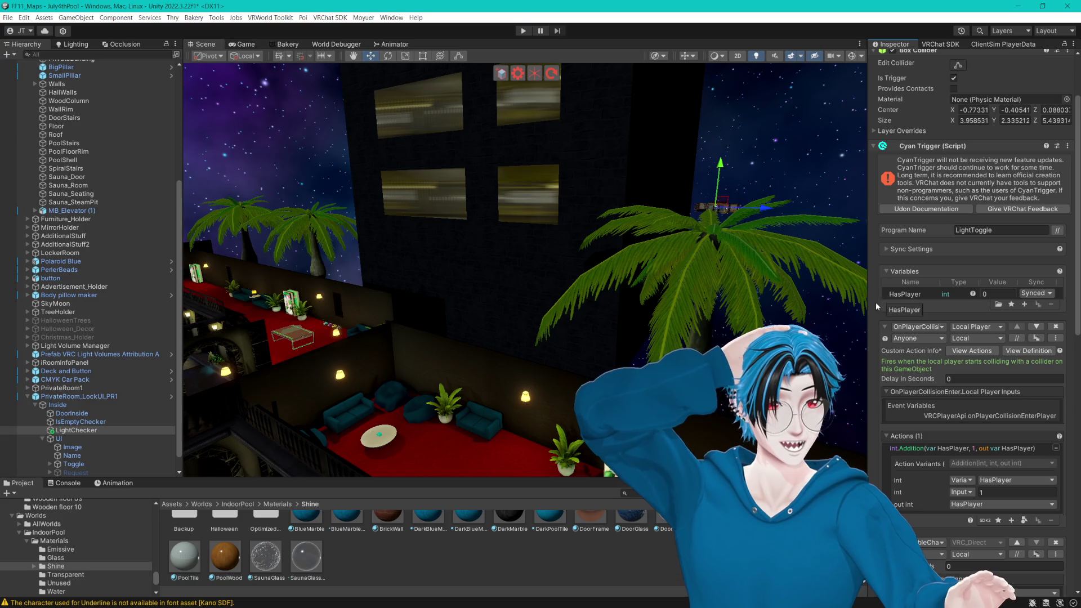
left_click_drag(865, 295, 818, 296)
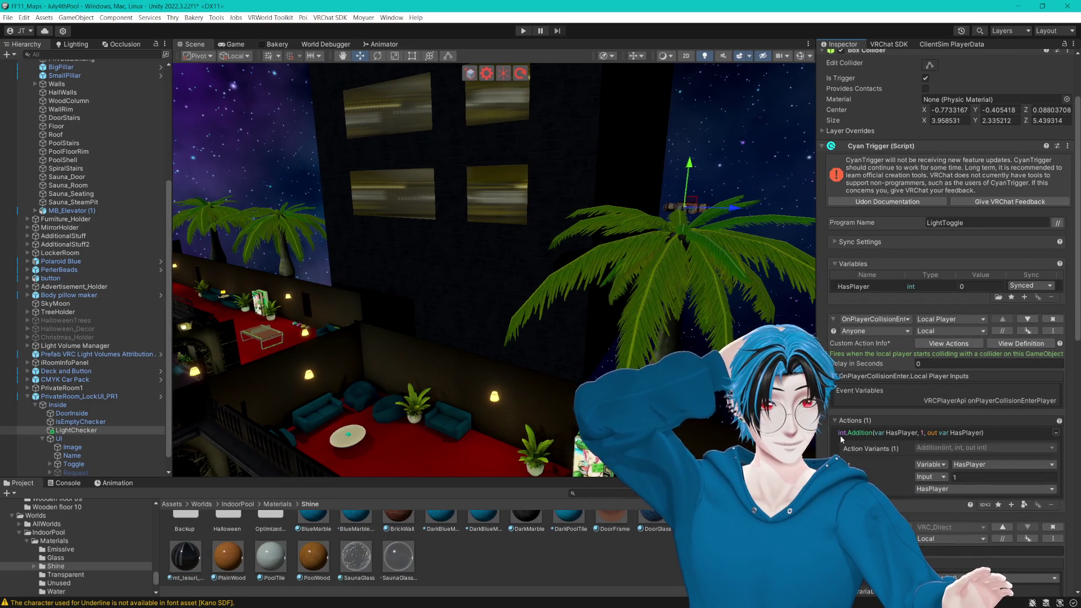
left_click(840, 434)
scroll(861, 460, "down", 1)
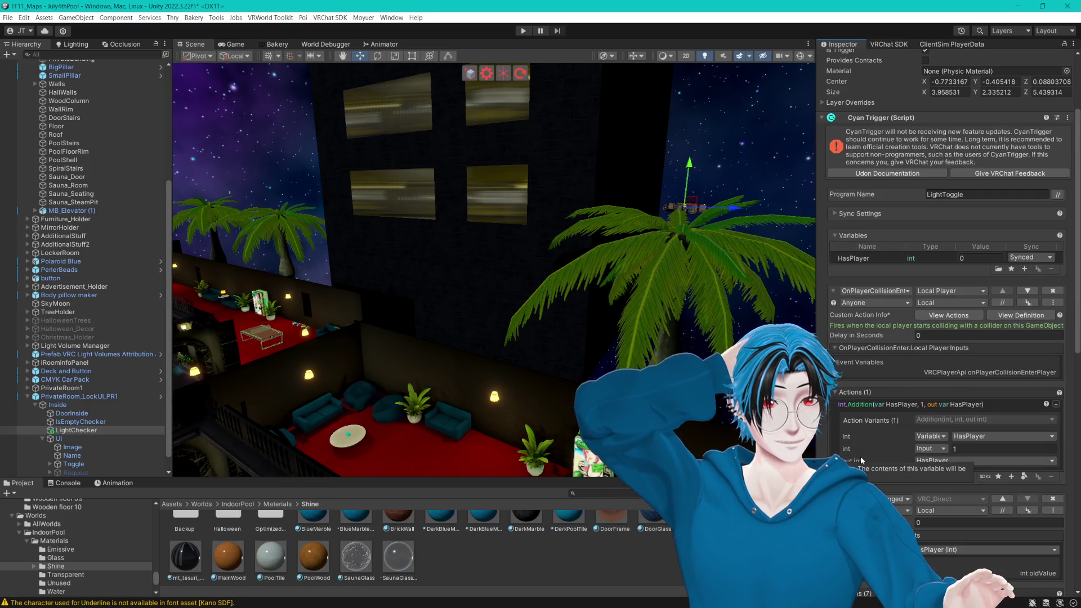
Step: Add an int.Subtraction action below the int.Addition in LightChecker's player-collision event
left_click(896, 292)
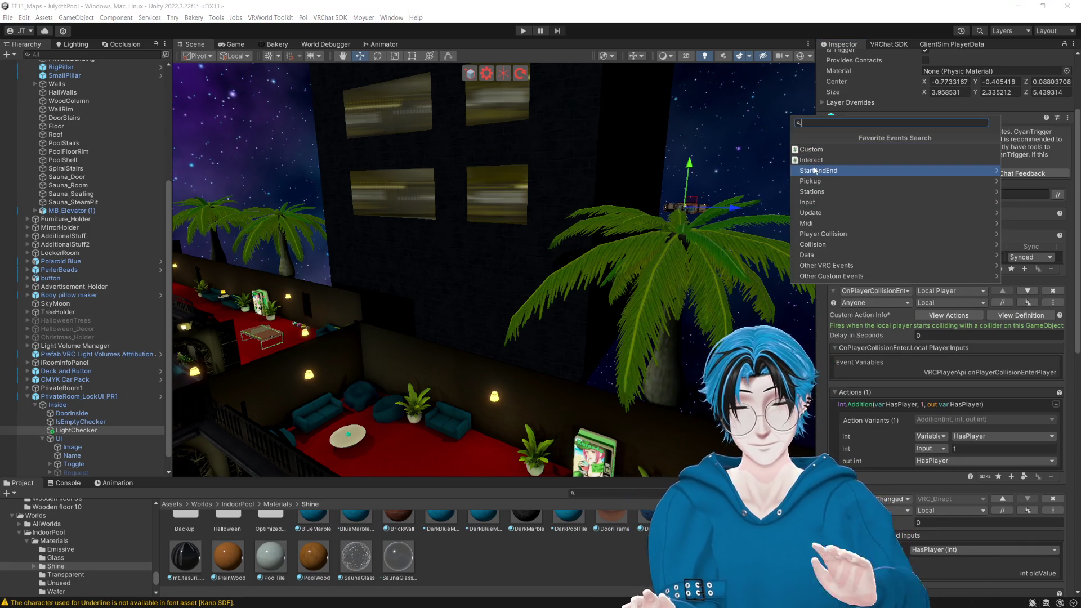
type("PlayerColl")
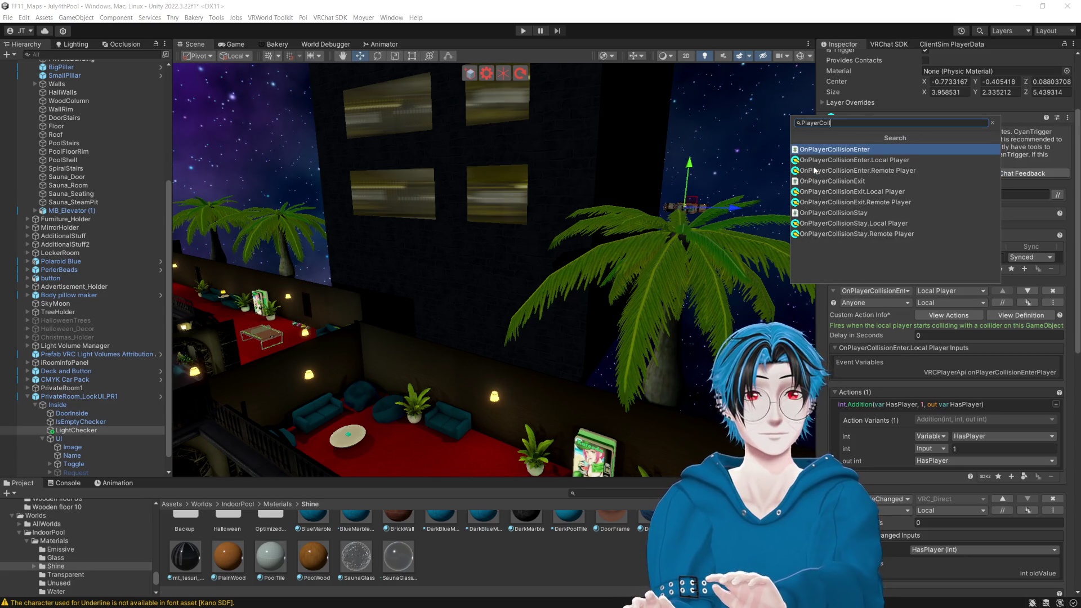
left_click(855, 149)
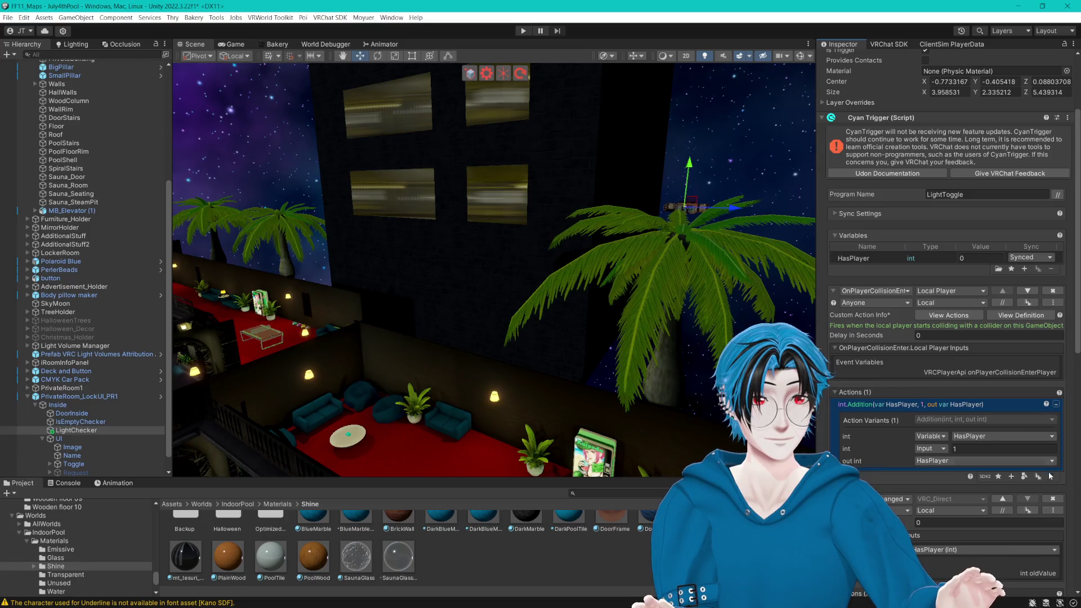
left_click(999, 477)
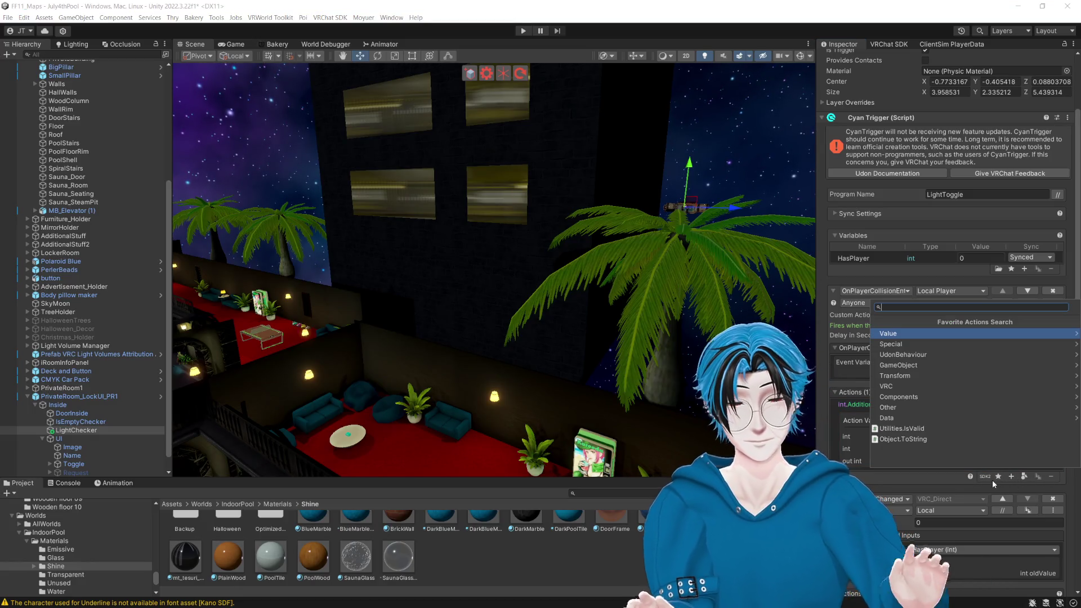
type("int")
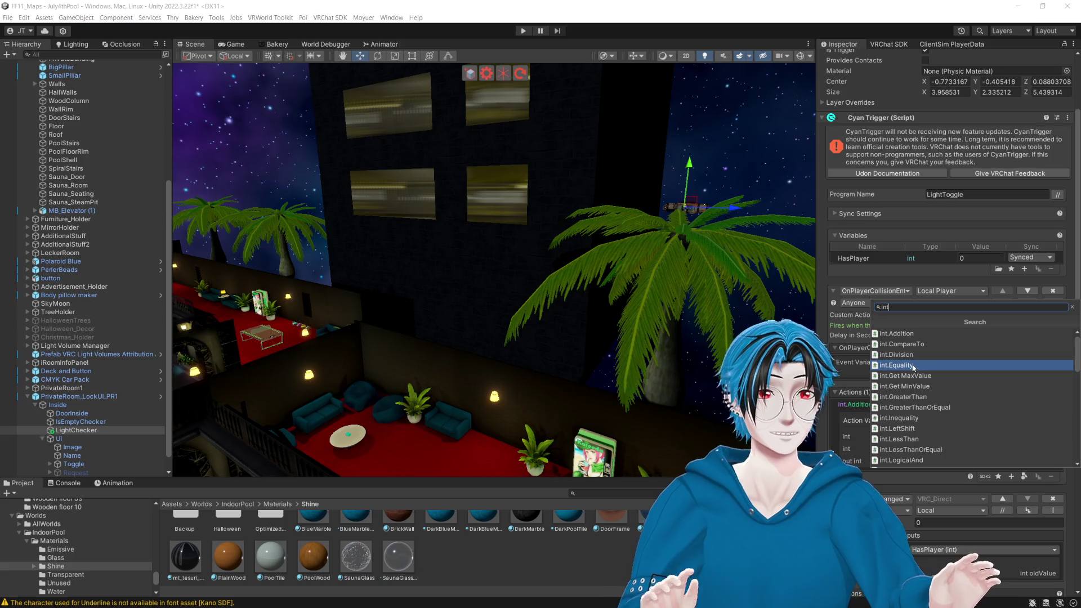
scroll(913, 367, "down", 2)
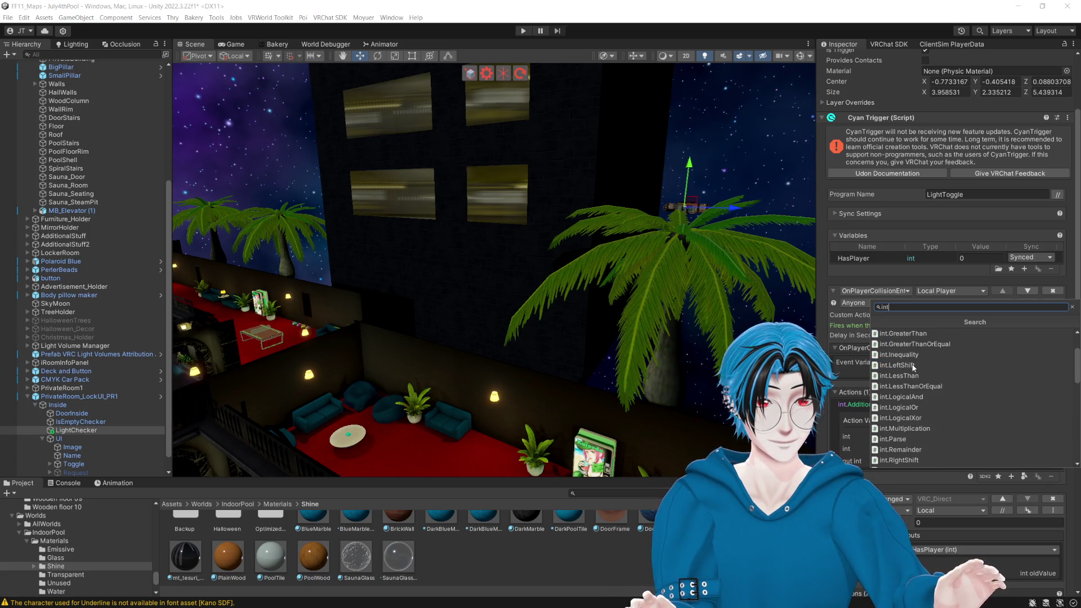
scroll(913, 367, "down", 1)
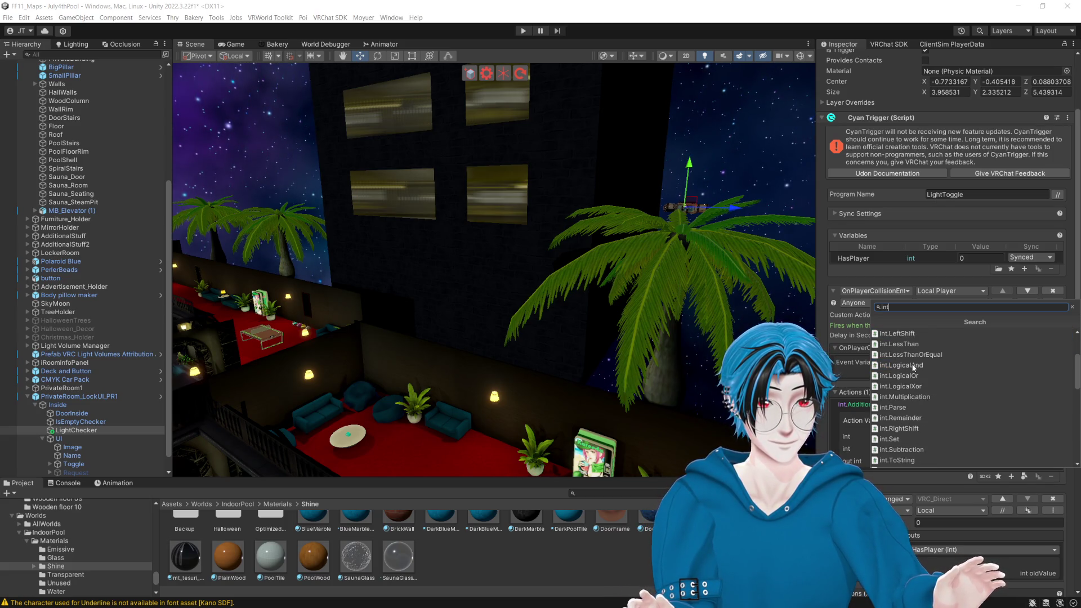
scroll(914, 368, "down", 1)
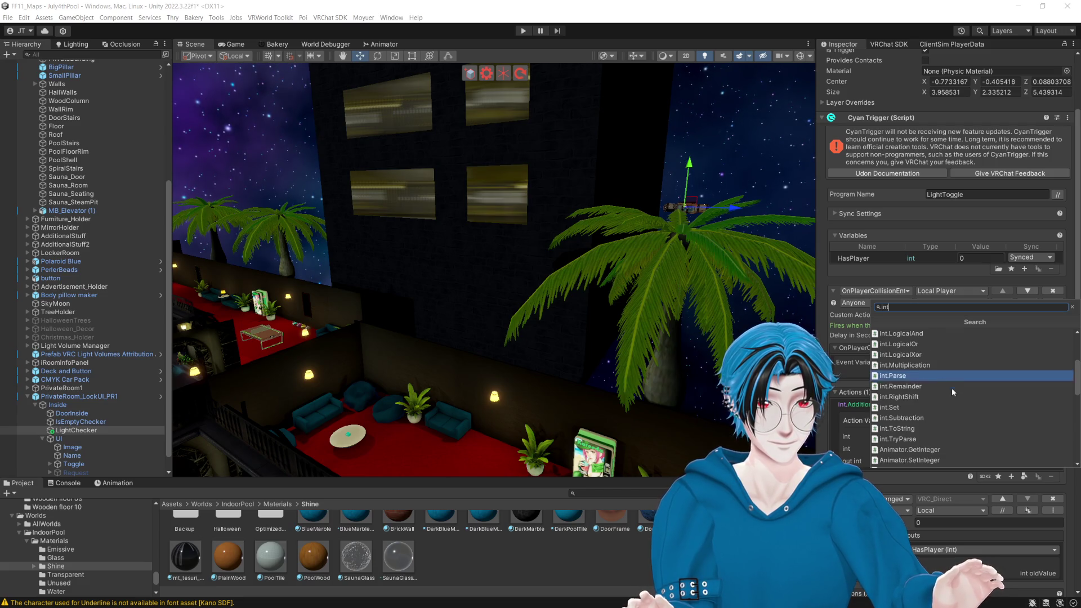
scroll(937, 407, "down", 1)
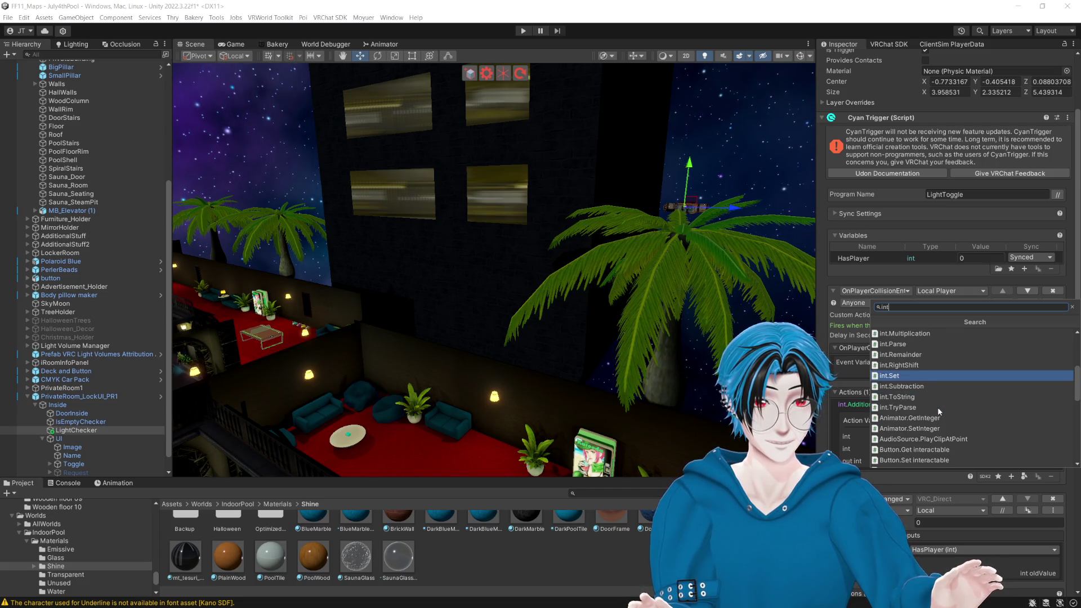
left_click(960, 388)
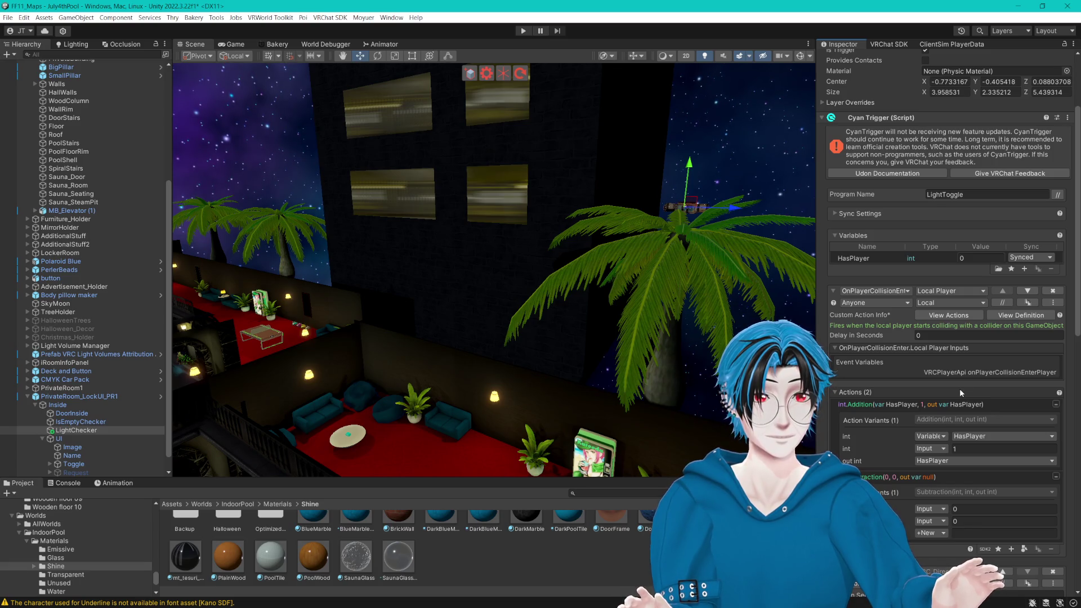
Step: Undo the subtraction and confirm int.Addition reads variable HasPlayer plus constant 1
key("ctrl+z")
scroll(960, 389, "down", 3)
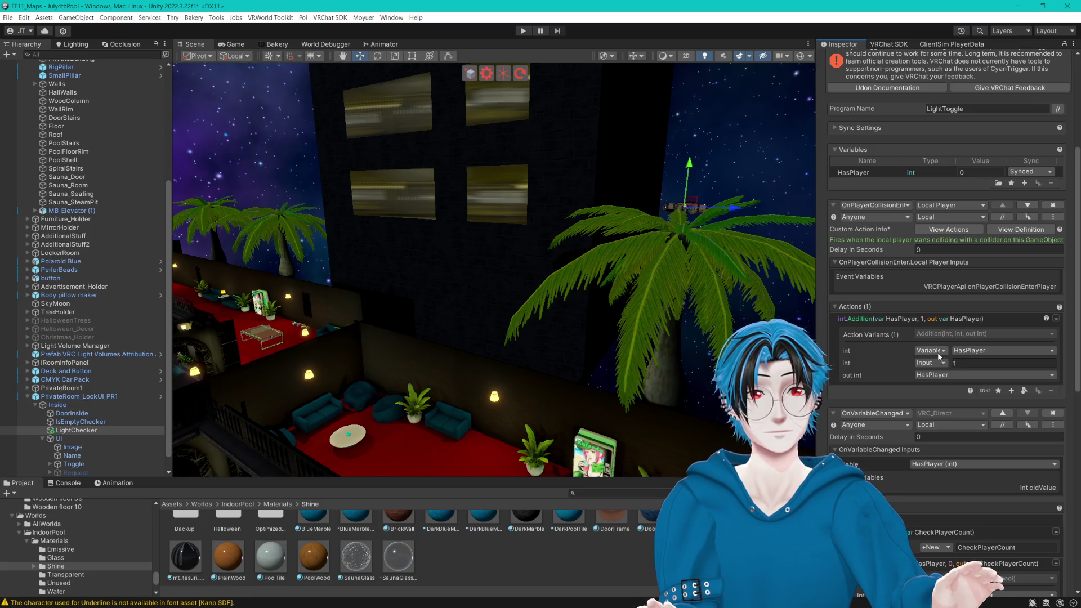
left_click(949, 336)
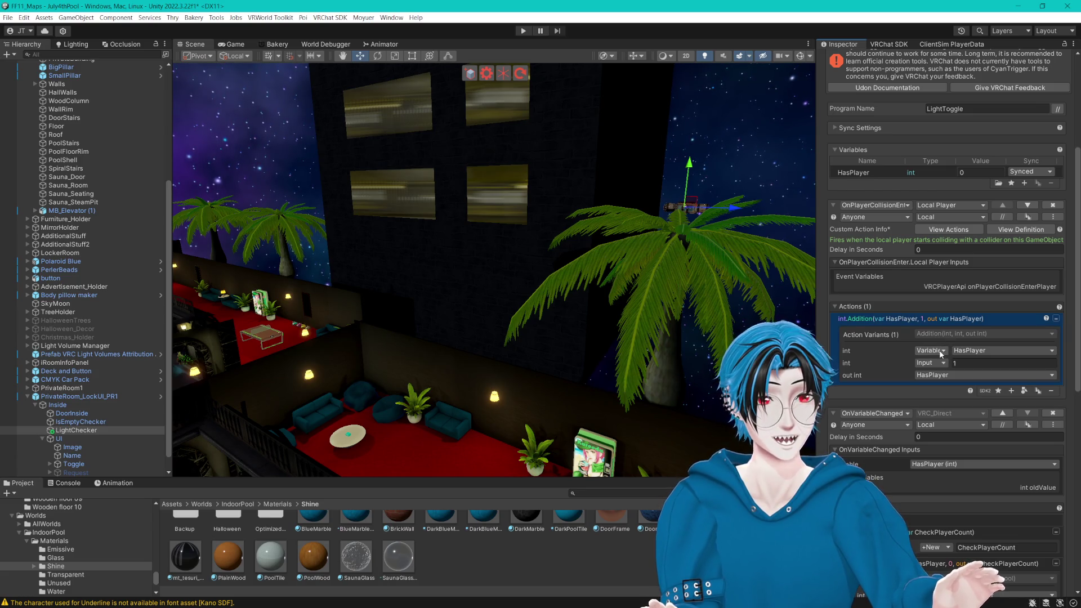
left_click(977, 350)
left_click(929, 349)
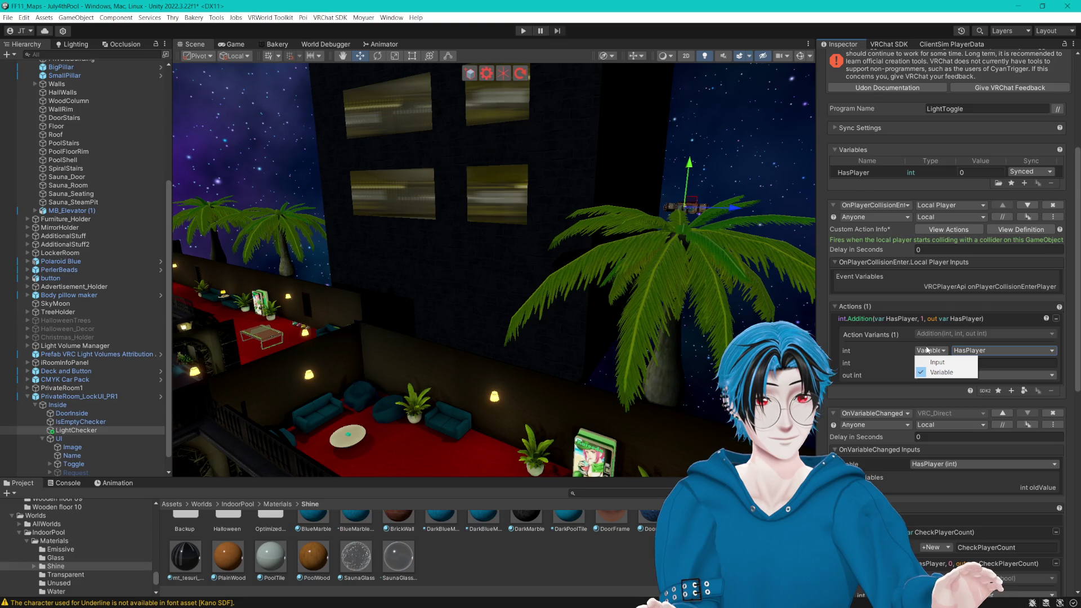
left_click(865, 349)
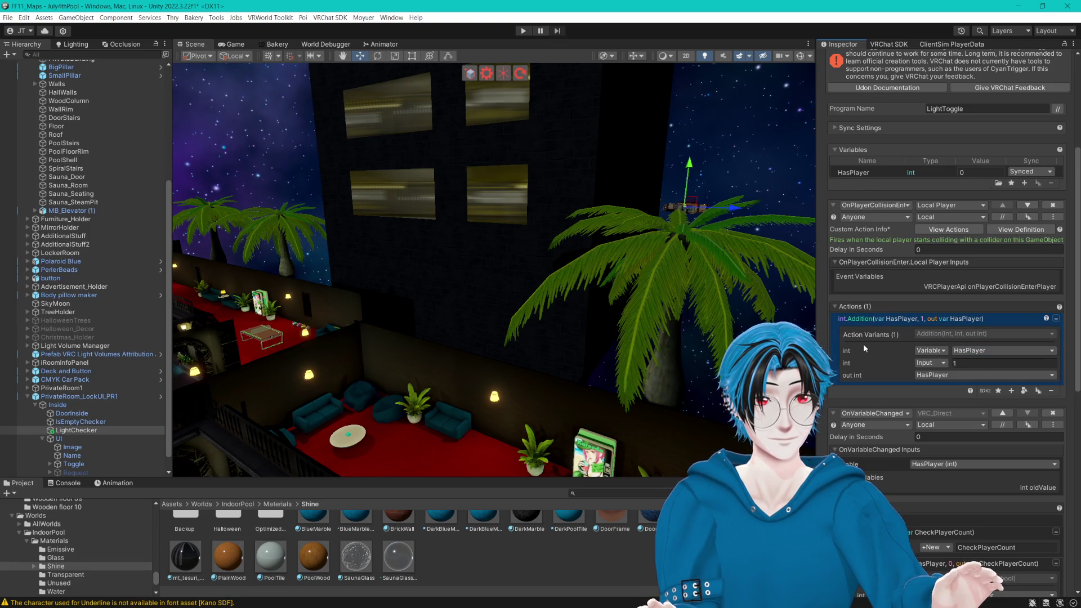
left_click(929, 362)
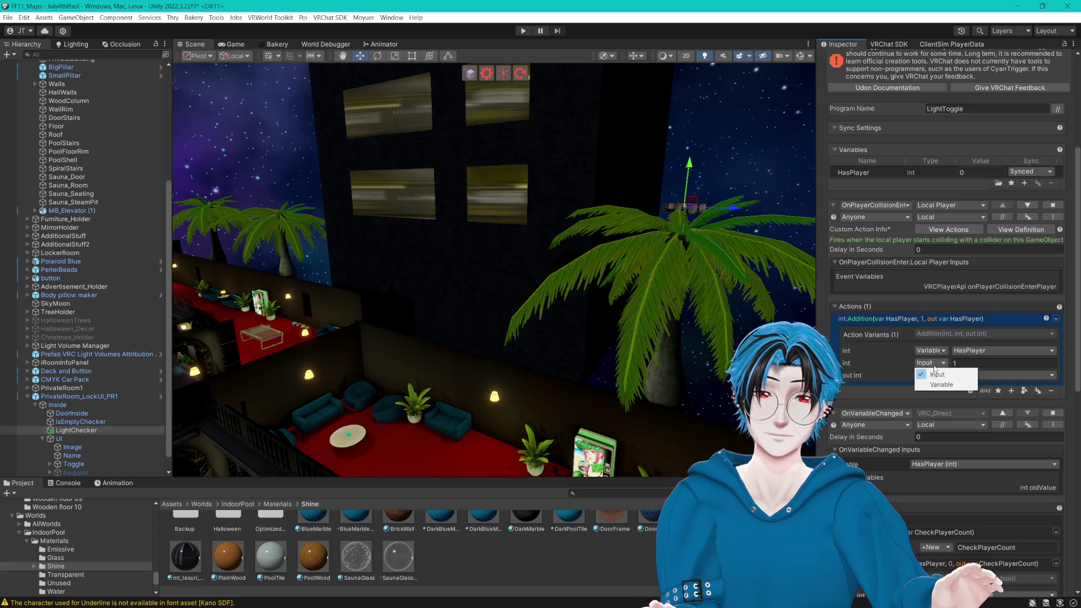
left_click(938, 373)
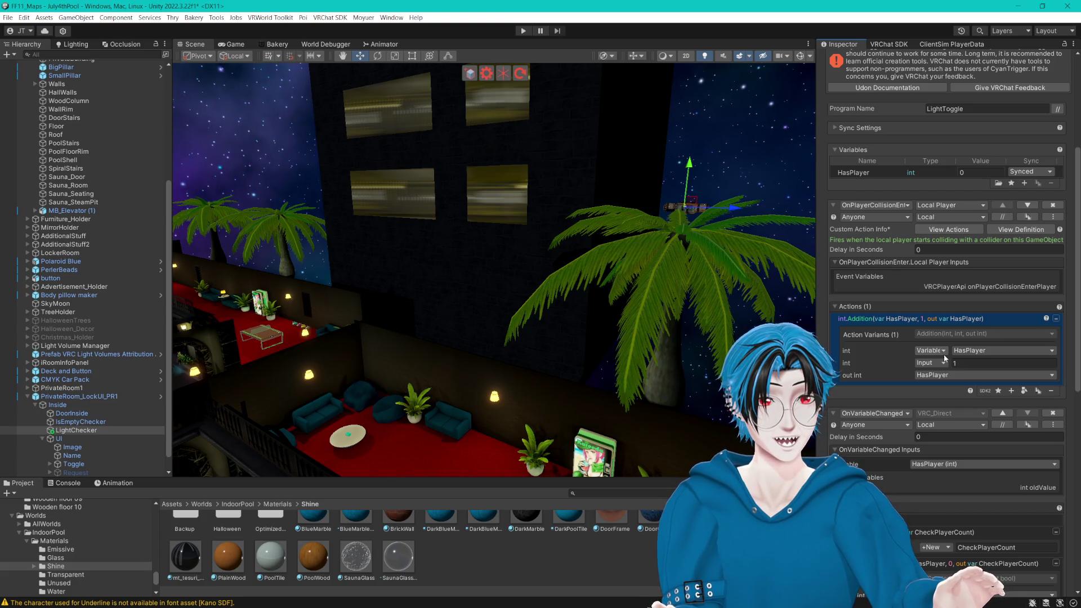
left_click(1012, 391)
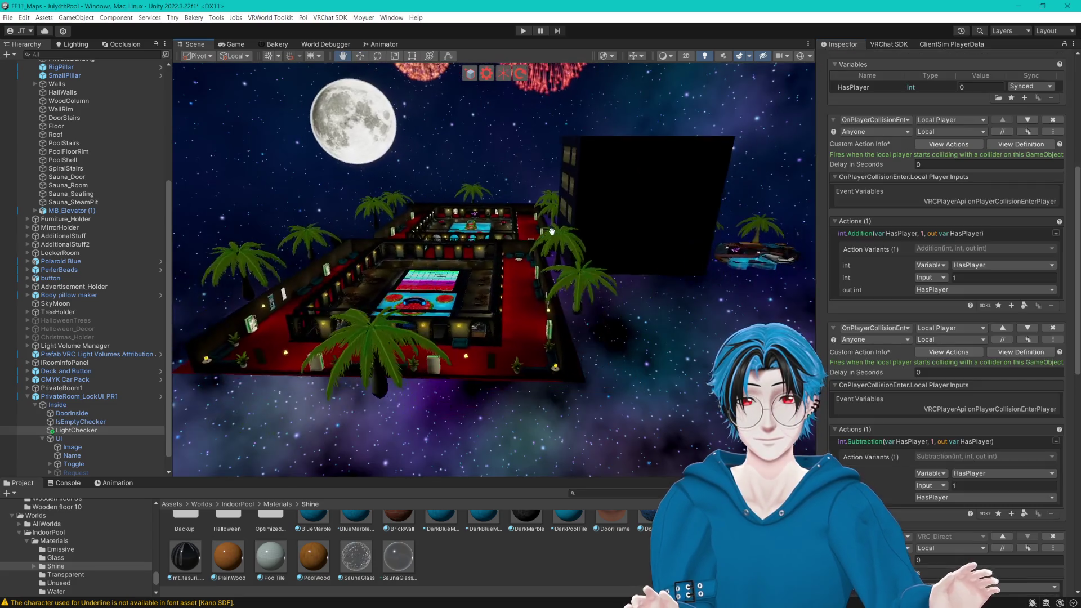
left_click_drag(516, 251, 489, 294)
double_click(76, 430)
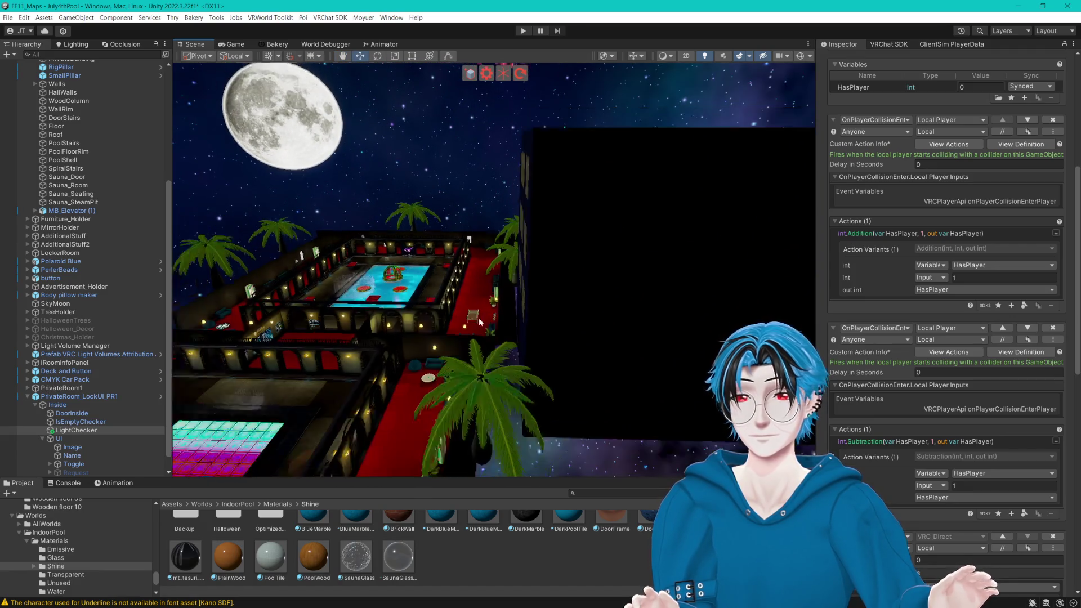
scroll(29, 431, "up", 1)
scroll(29, 432, "up", 5)
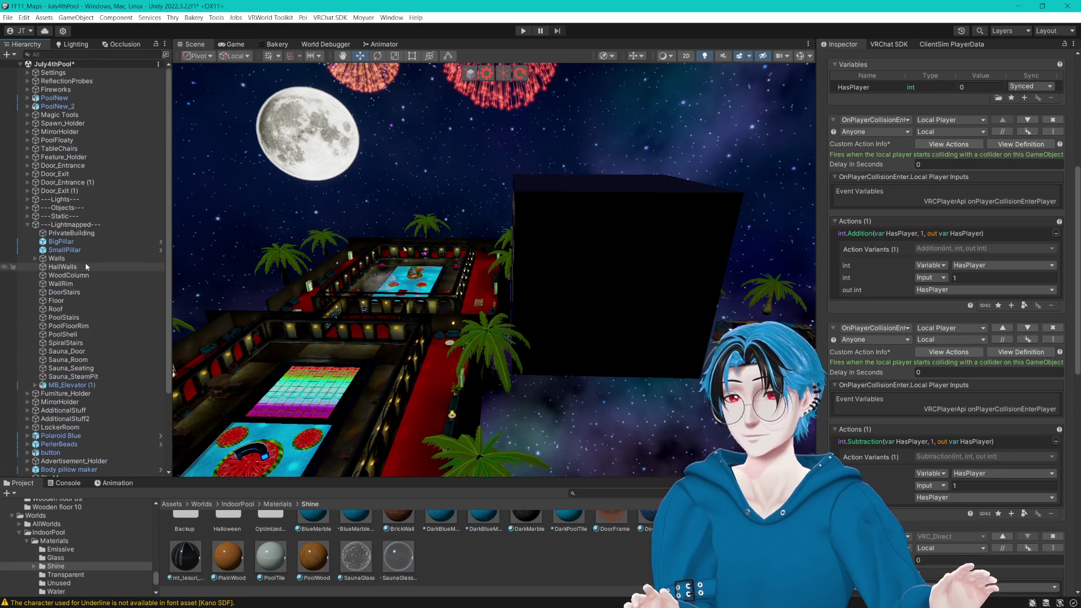
scroll(66, 126, "up", 5)
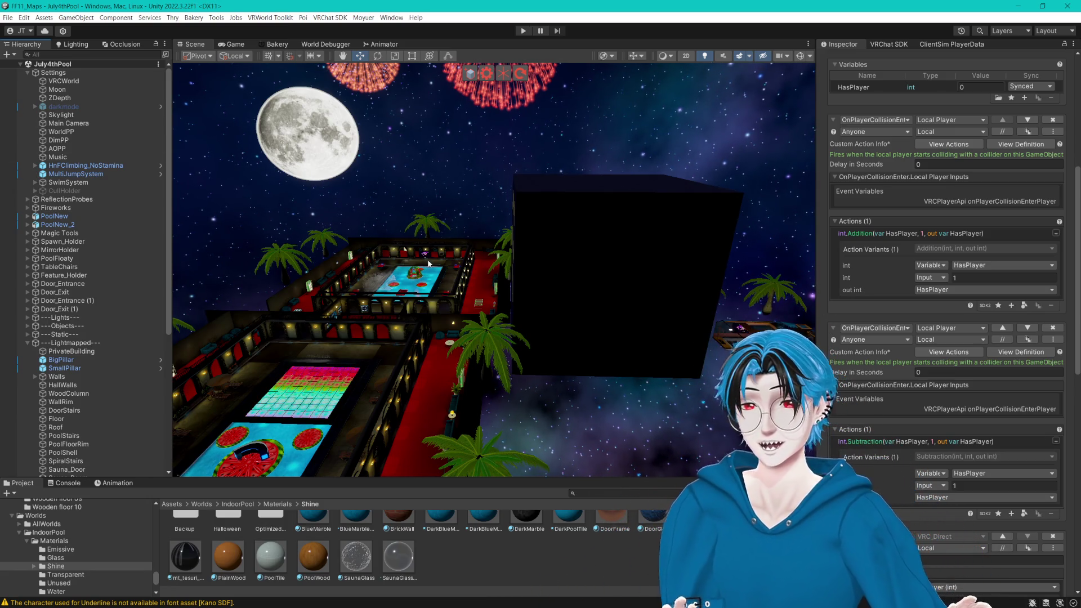
left_click(413, 273)
left_click(800, 56)
left_click_drag(366, 361, 487, 362)
left_click(487, 363)
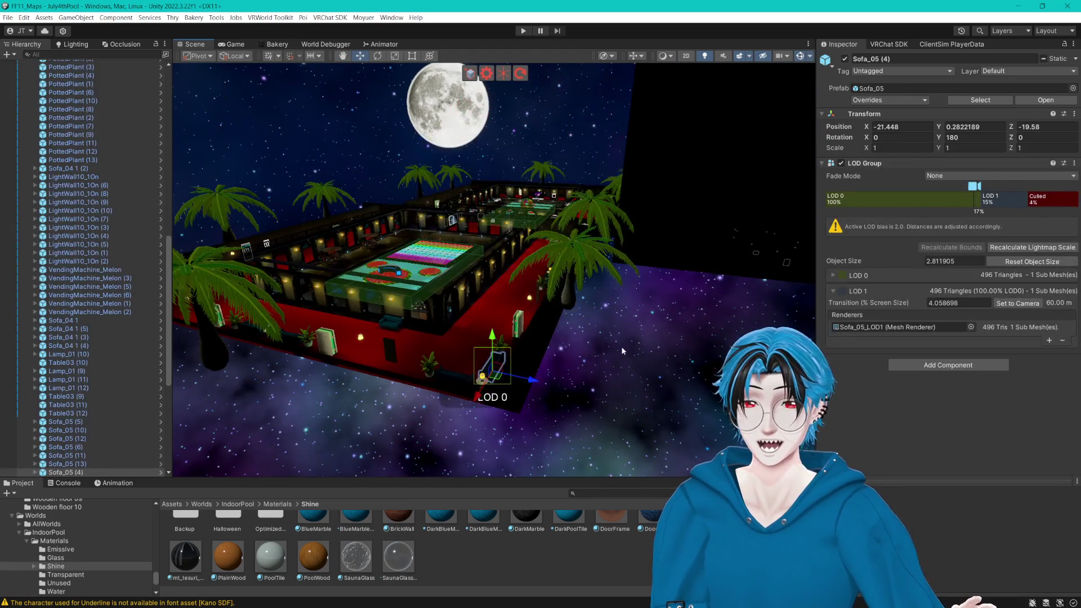
left_click(525, 355)
left_click(677, 374)
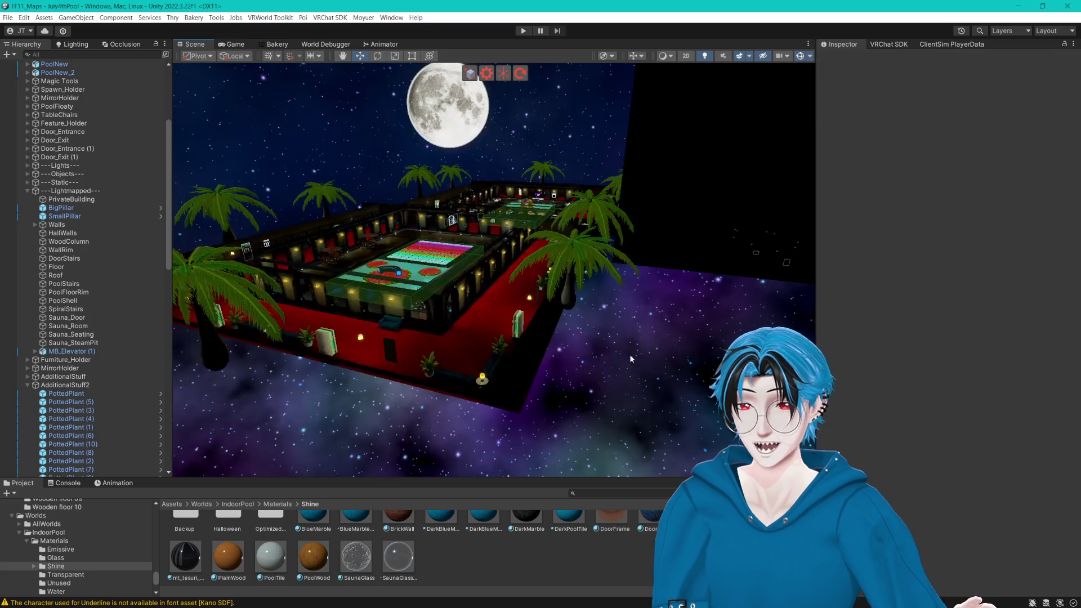
scroll(85, 228, "up", 5)
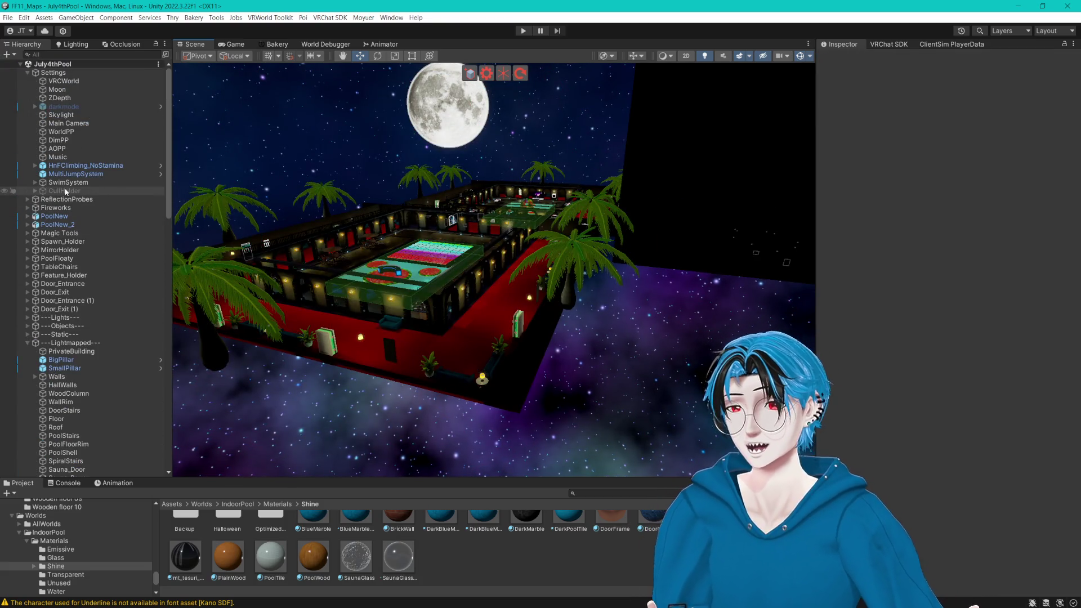
Step: Create an empty child of Settings named PrivateBlocker
right_click(59, 73)
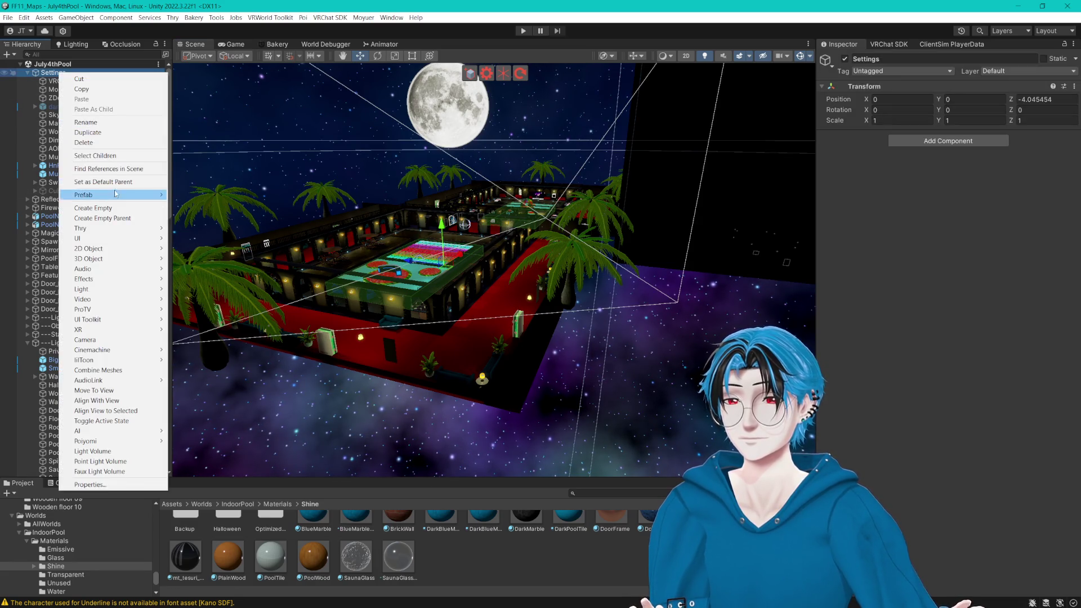
left_click(118, 208)
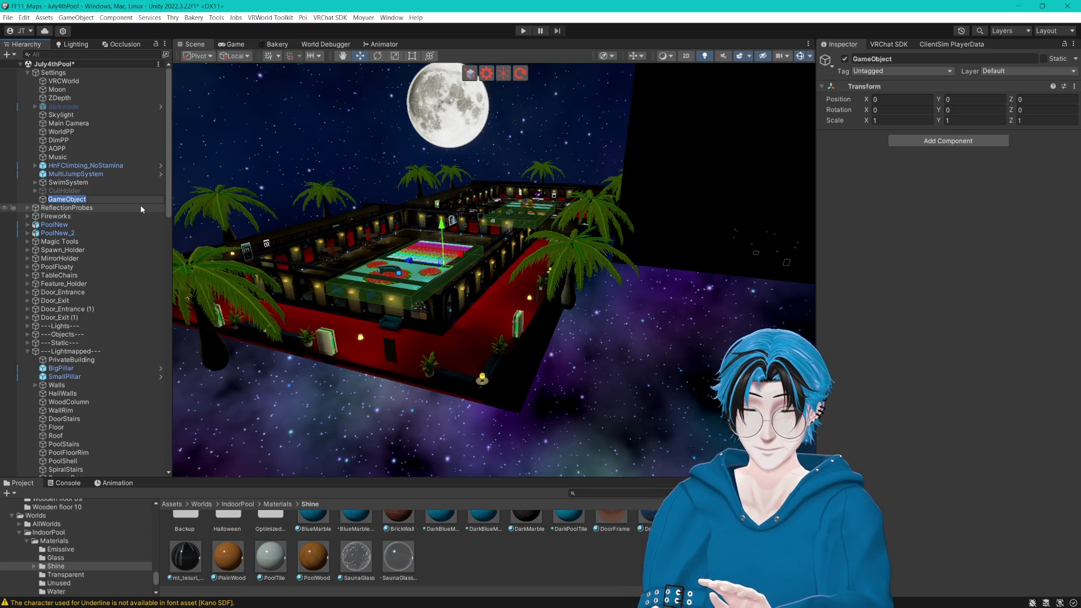
type("PrivateBLock")
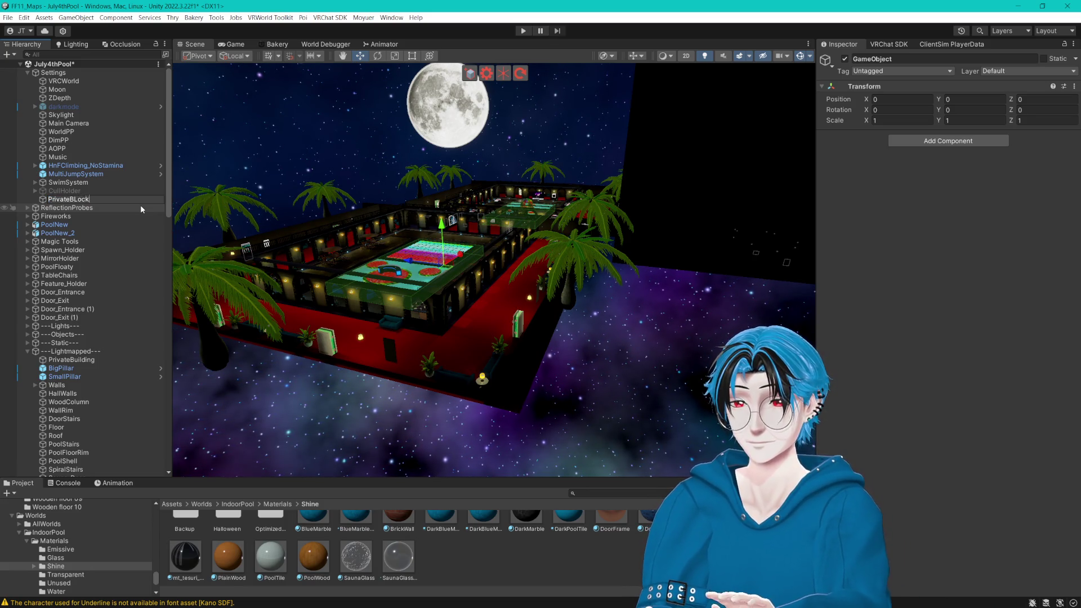
key("BackSpace")
key("BackSpace")
key("BackSpace")
type("locker")
key("Return")
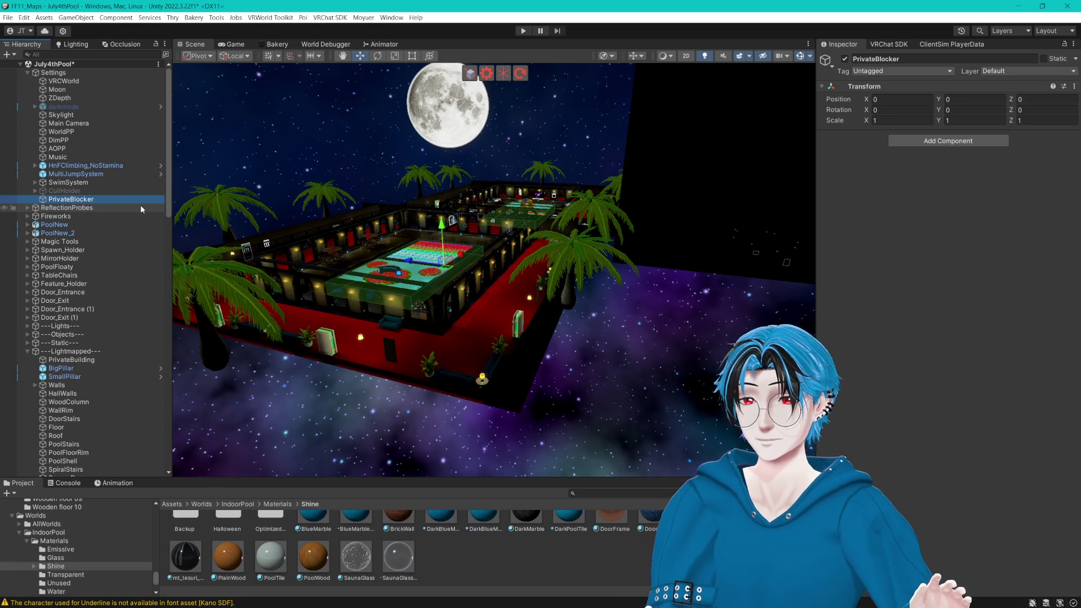
Step: Add a Box Collider to PrivateBlocker, then remove it again, leaving only the Transform
left_click(951, 141)
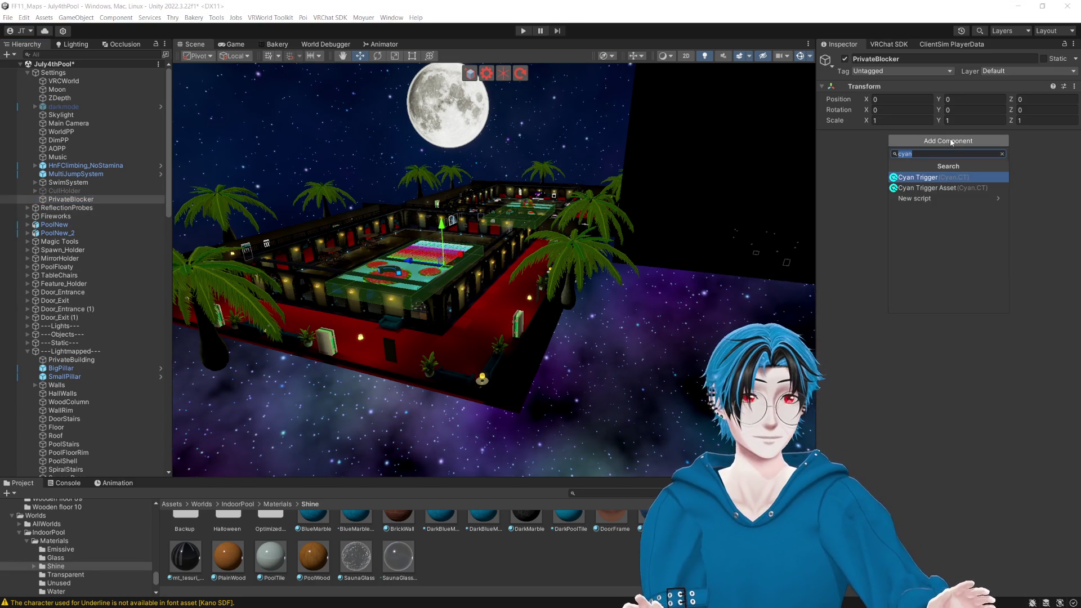
type("box")
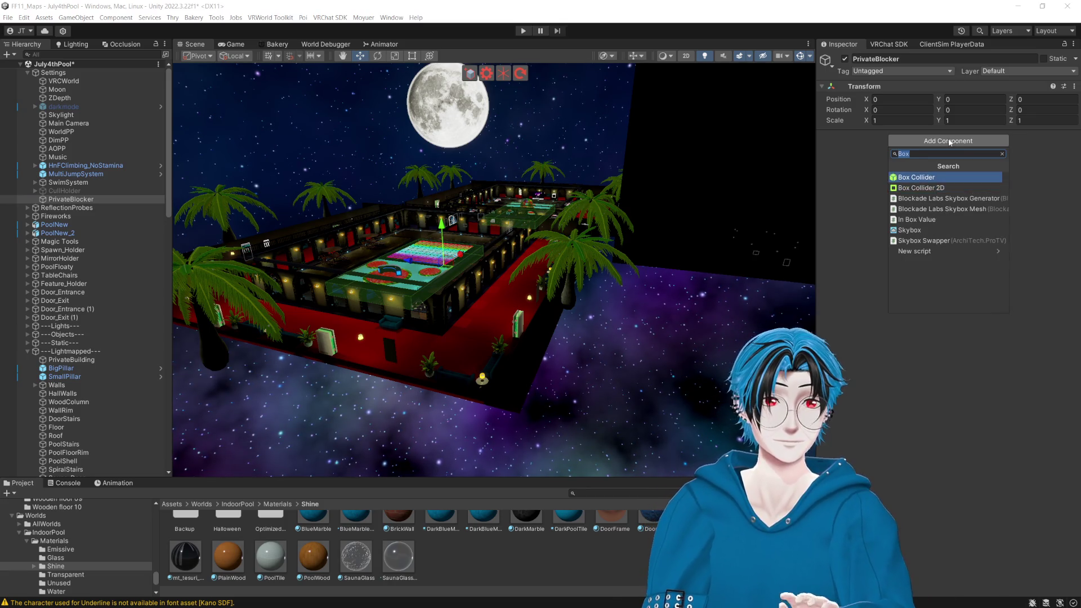
key("Return")
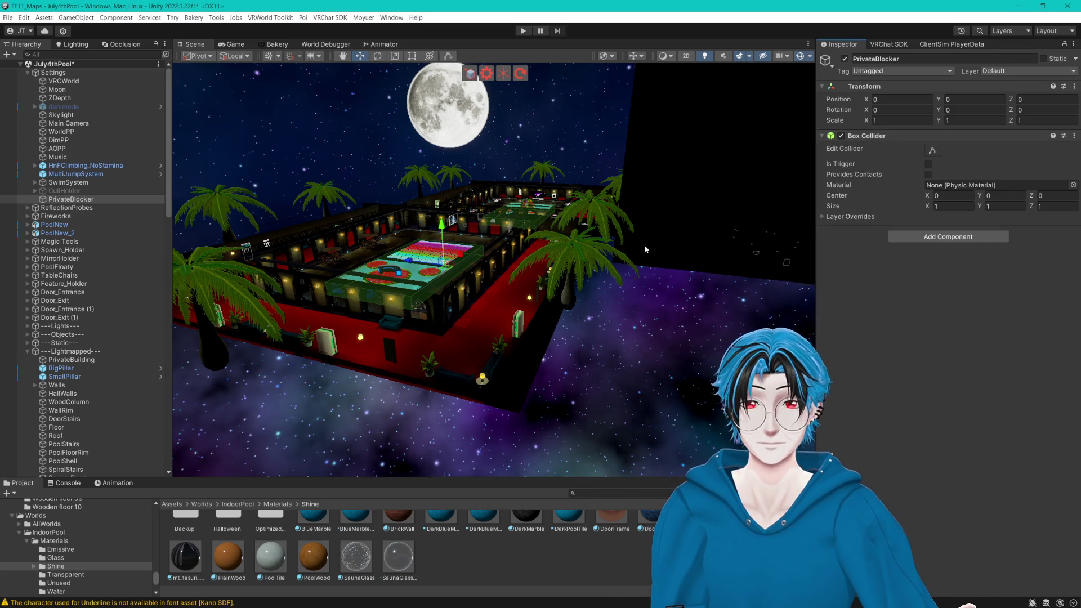
scroll(644, 245, "down", 4)
scroll(636, 266, "down", 6)
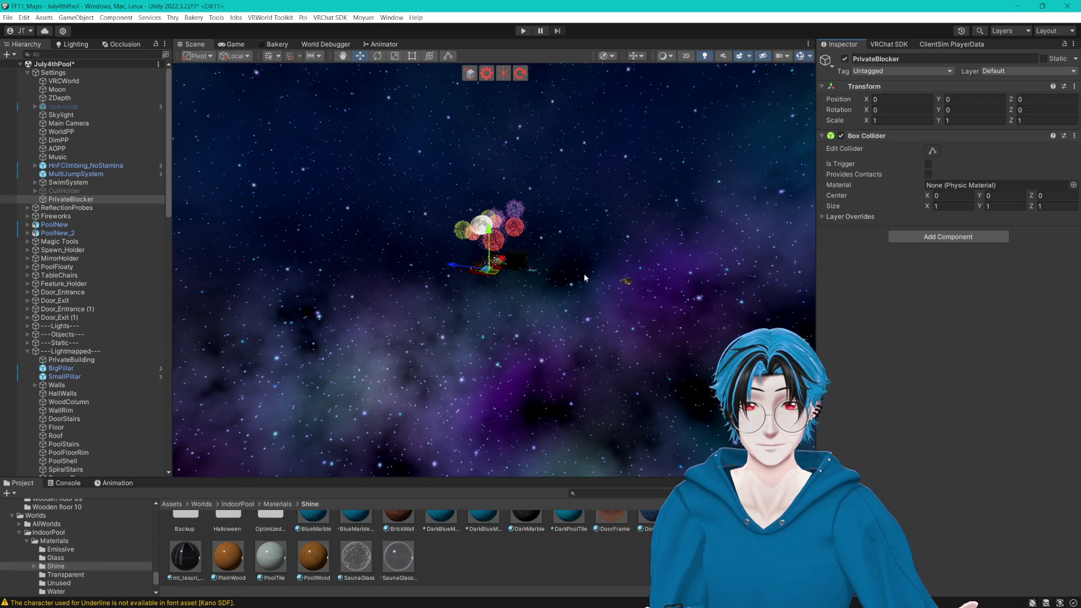
scroll(578, 276, "up", 8)
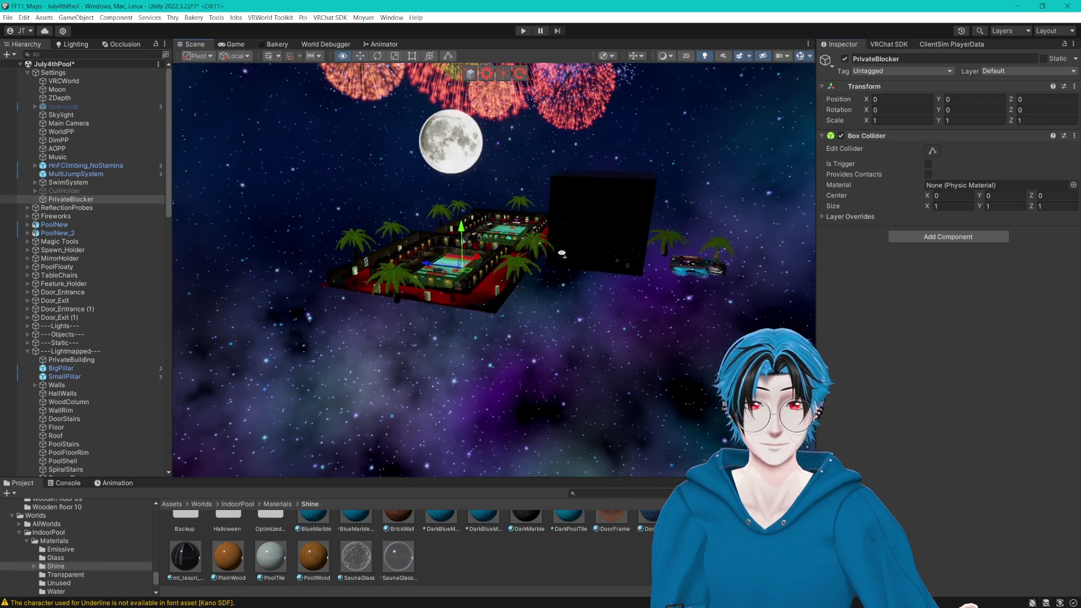
scroll(643, 245, "up", 10)
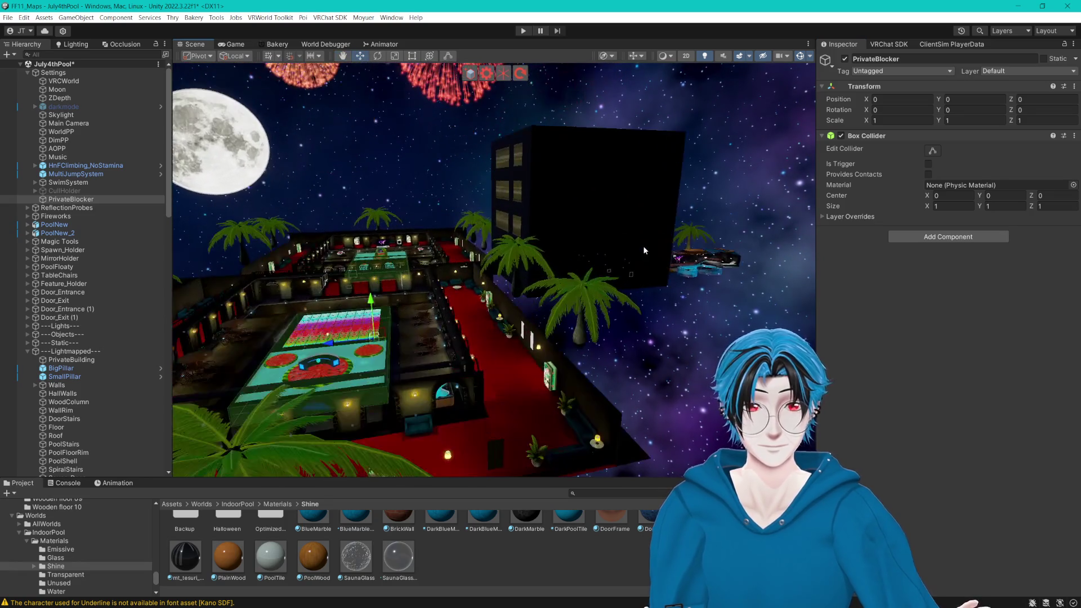
left_click_drag(602, 253, 635, 252)
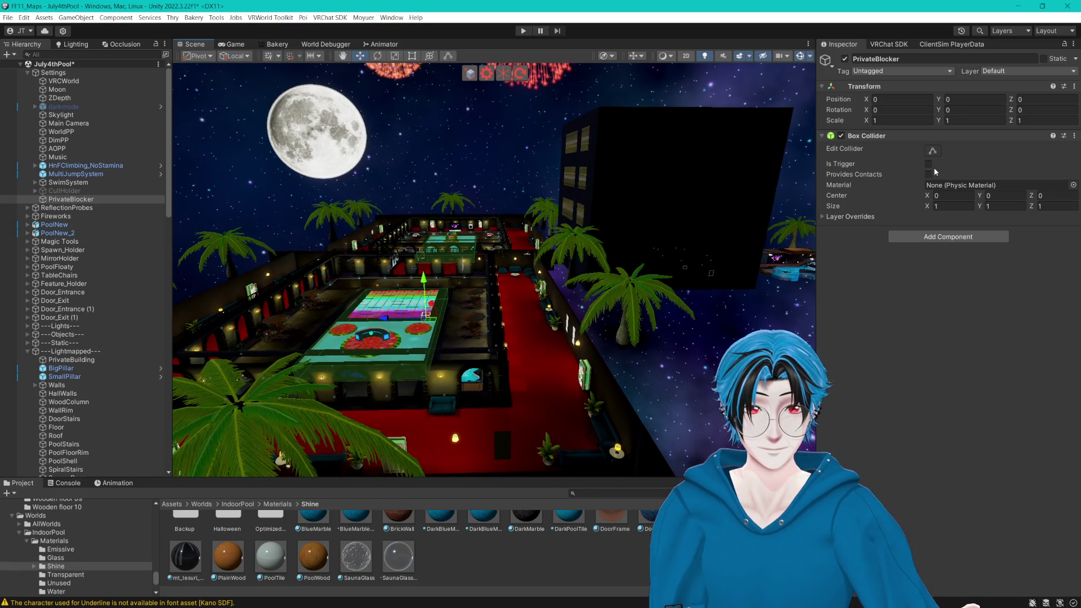
left_click_drag(688, 193, 652, 202)
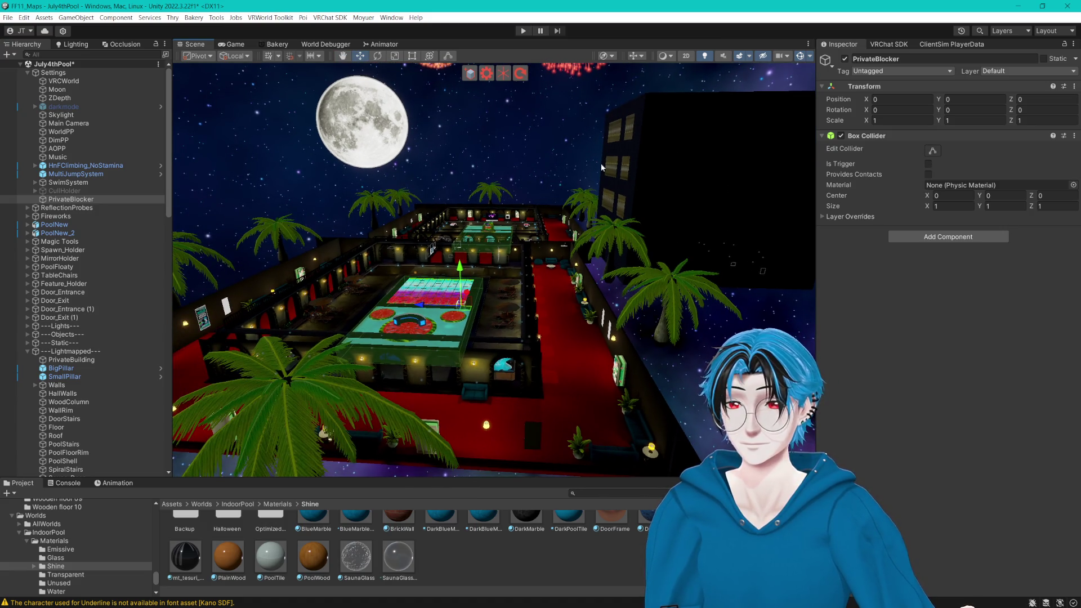
left_click(1075, 136)
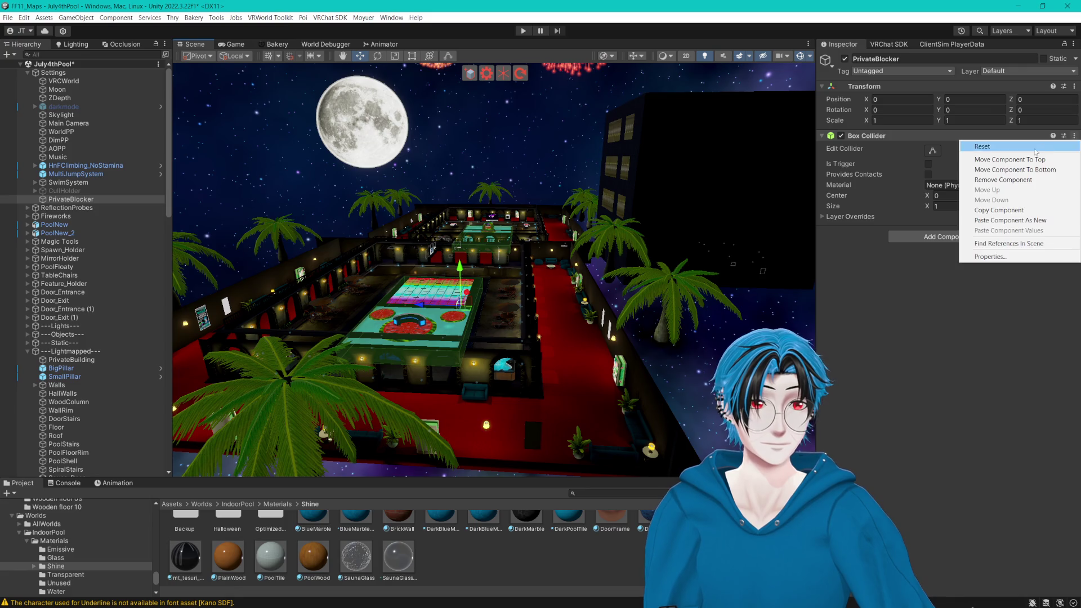
left_click(994, 180)
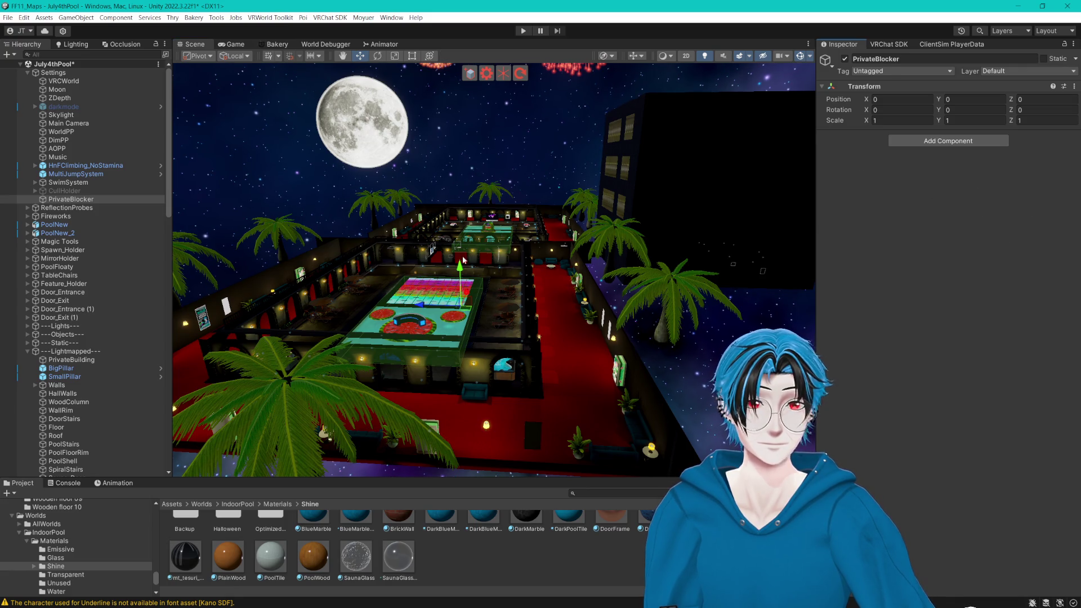
right_click(85, 206)
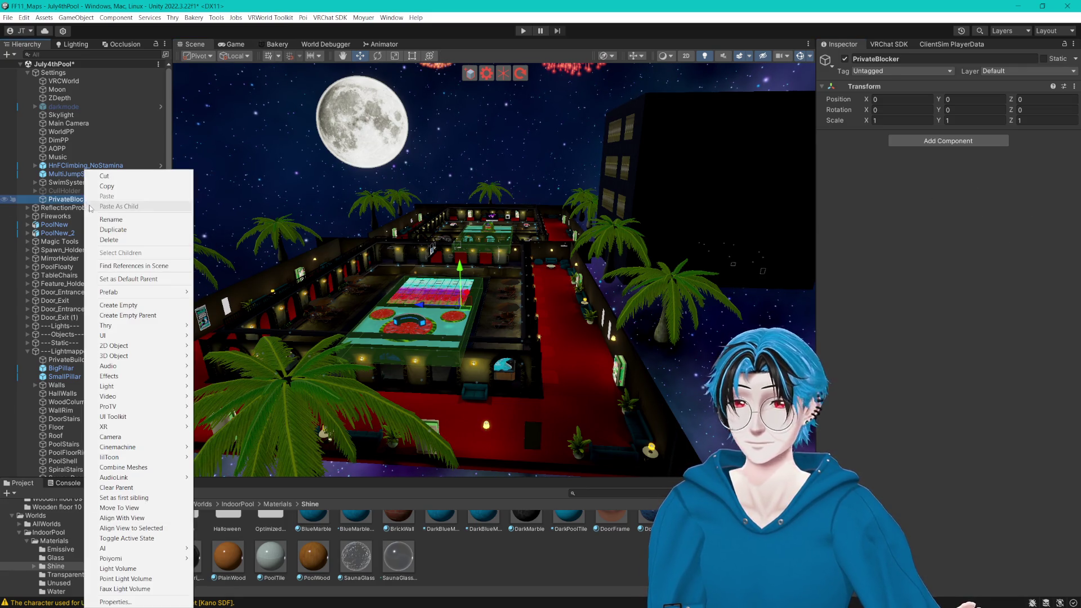
Step: Add a cube child named Blocker under PrivateBlocker, discarding a stray empty child
left_click(130, 305)
key("Escape")
key("Delete")
right_click(85, 203)
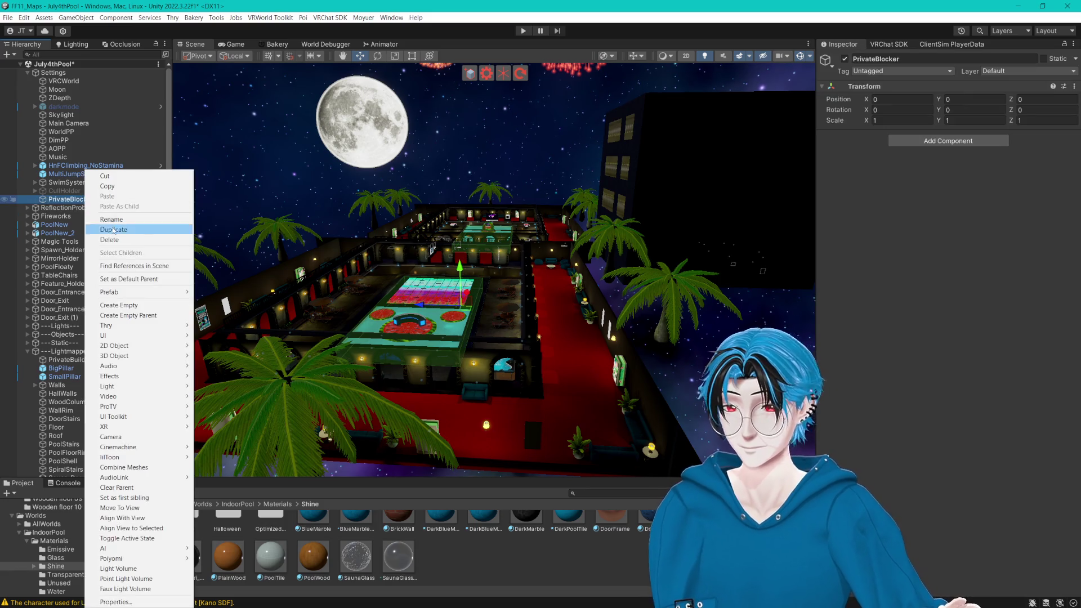
mouse_move(169, 356)
left_click(217, 357)
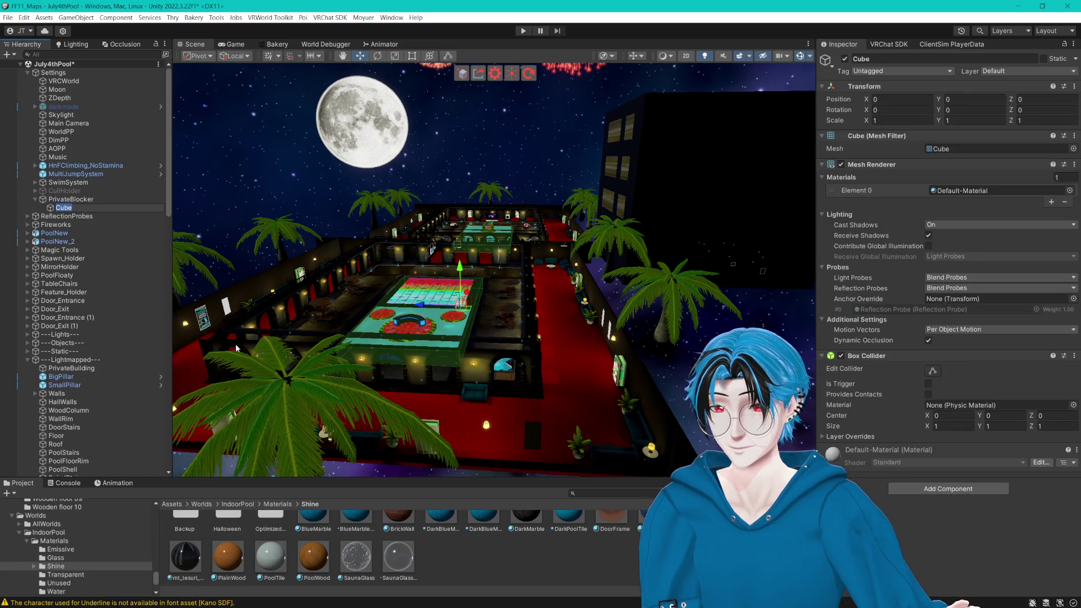
type("BL")
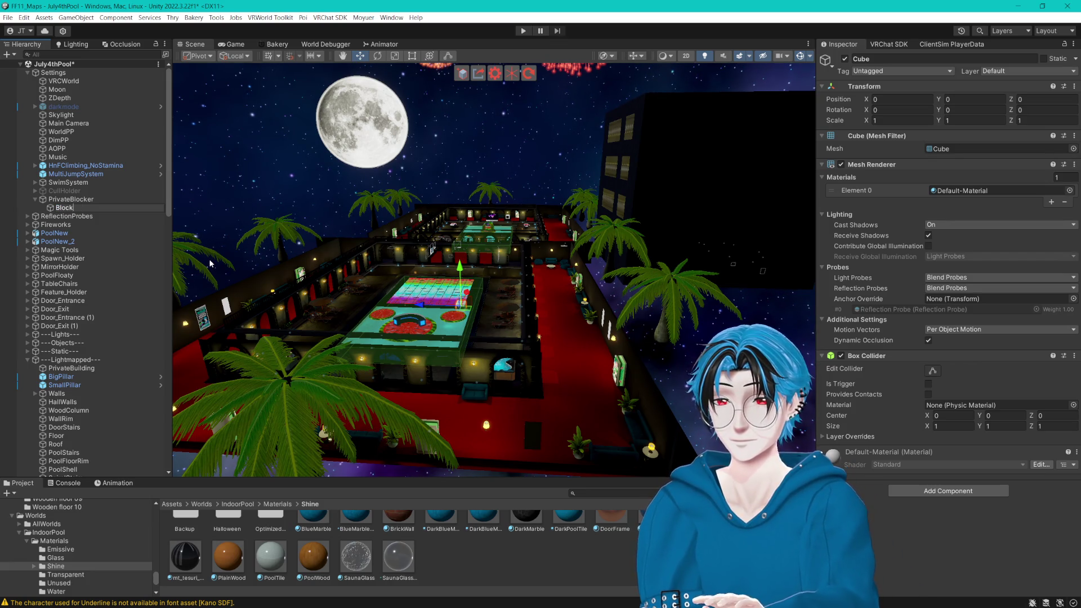
type("er")
key("Return")
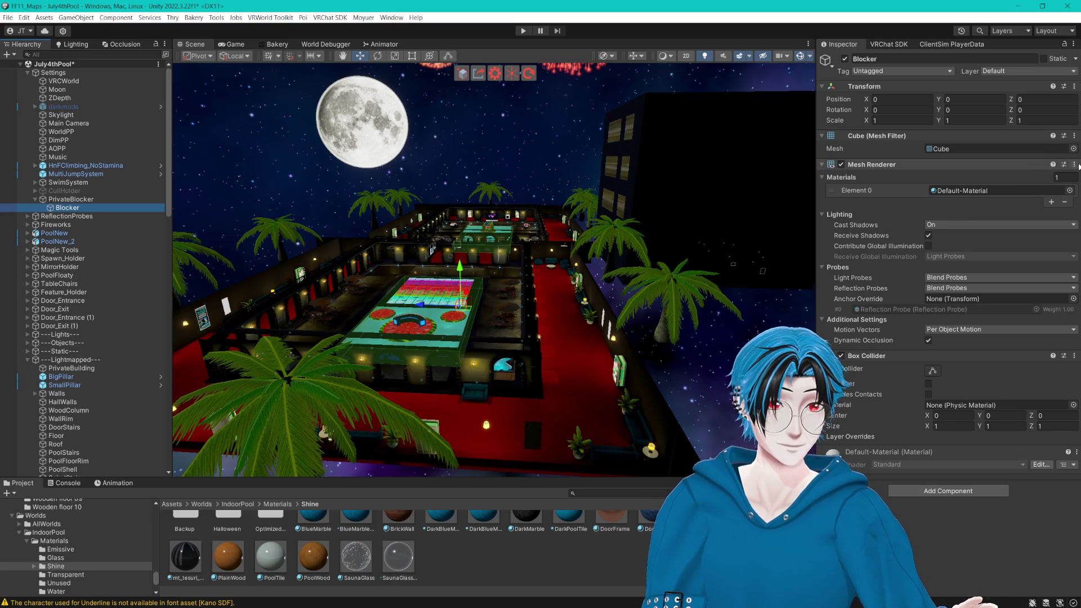
Step: Move the Blocker cube to Z -20.78 beside the pool building
scroll(515, 297, "down", 3)
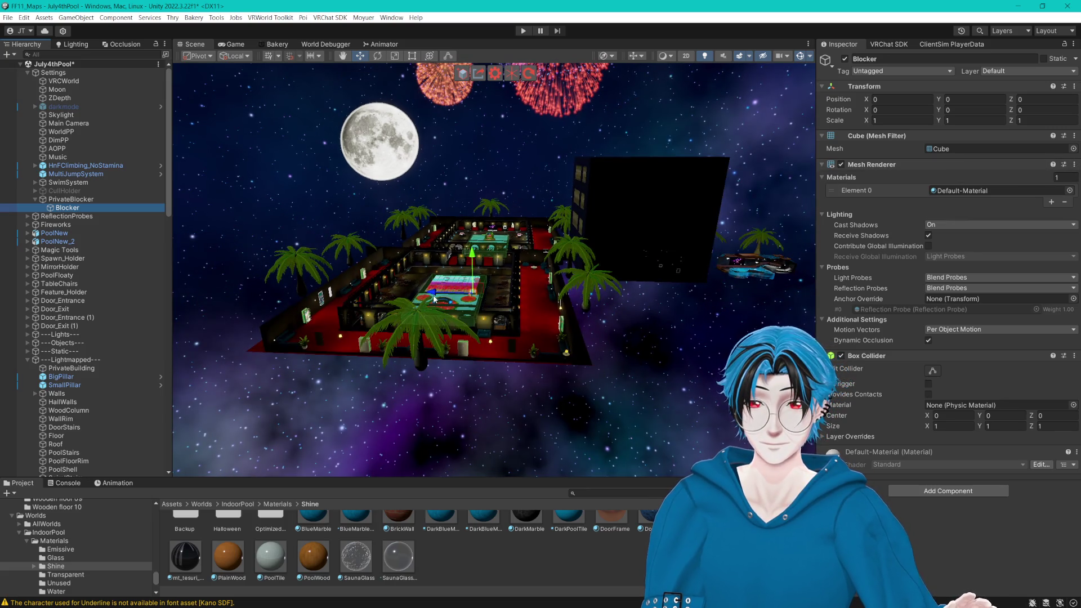
left_click_drag(434, 296, 540, 290)
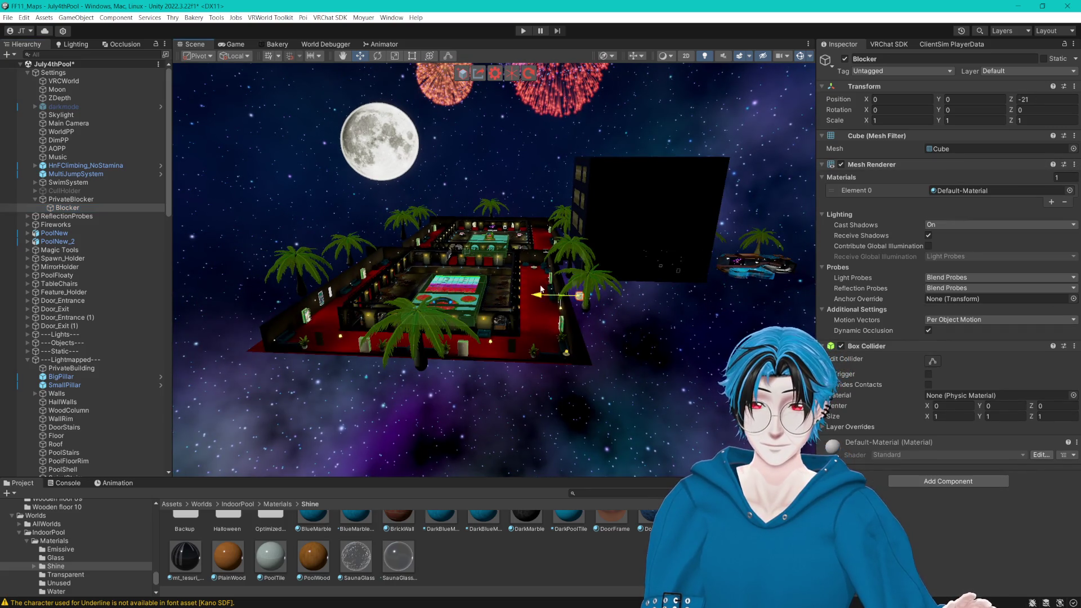
mouse_move(683, 285)
left_mouse_down()
mouse_move(563, 278)
mouse_move(665, 275)
left_mouse_up()
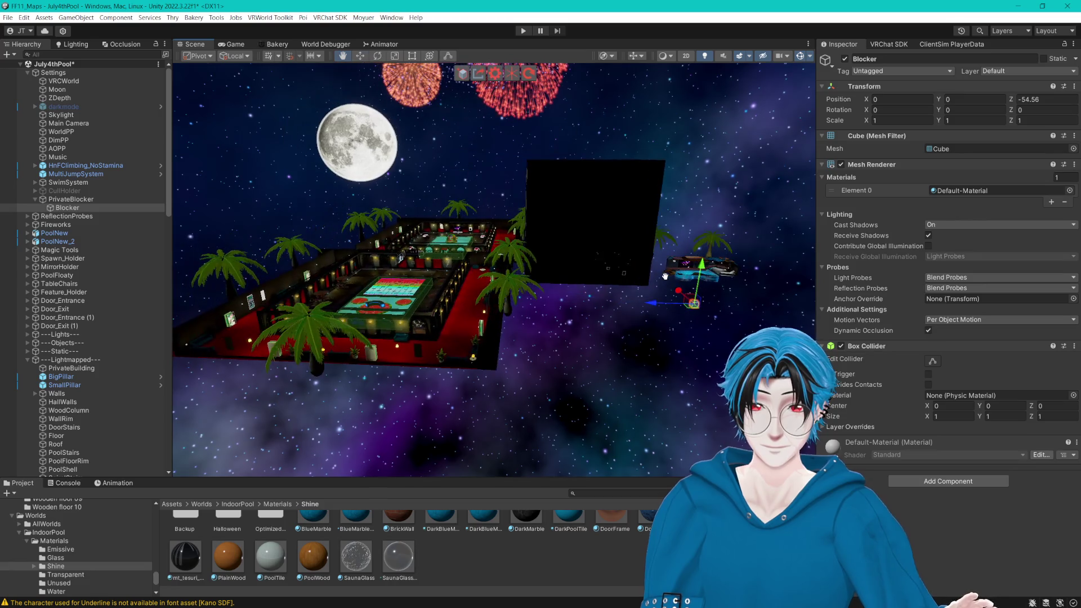
mouse_move(483, 301)
left_mouse_down()
mouse_move(524, 234)
mouse_move(523, 270)
mouse_move(549, 231)
mouse_move(507, 304)
mouse_move(514, 326)
mouse_move(416, 83)
left_mouse_up()
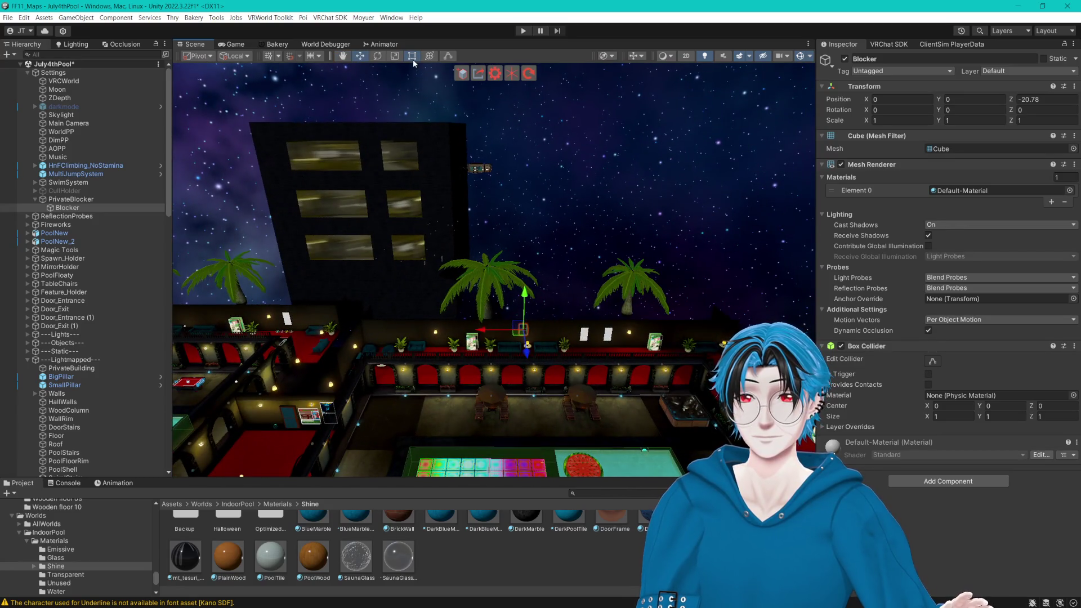
left_click(412, 58)
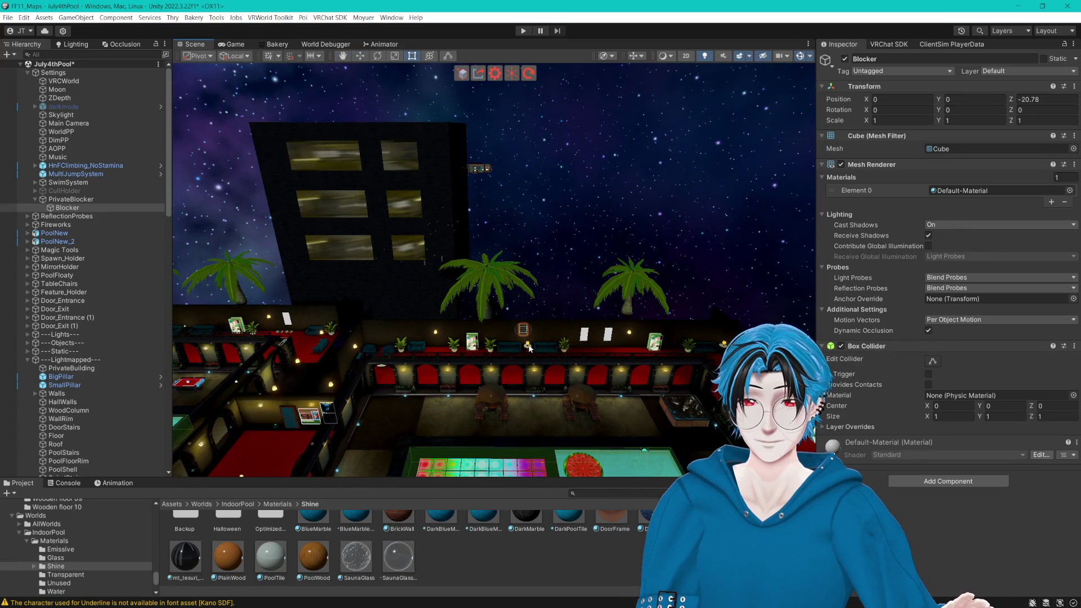
left_click(398, 56)
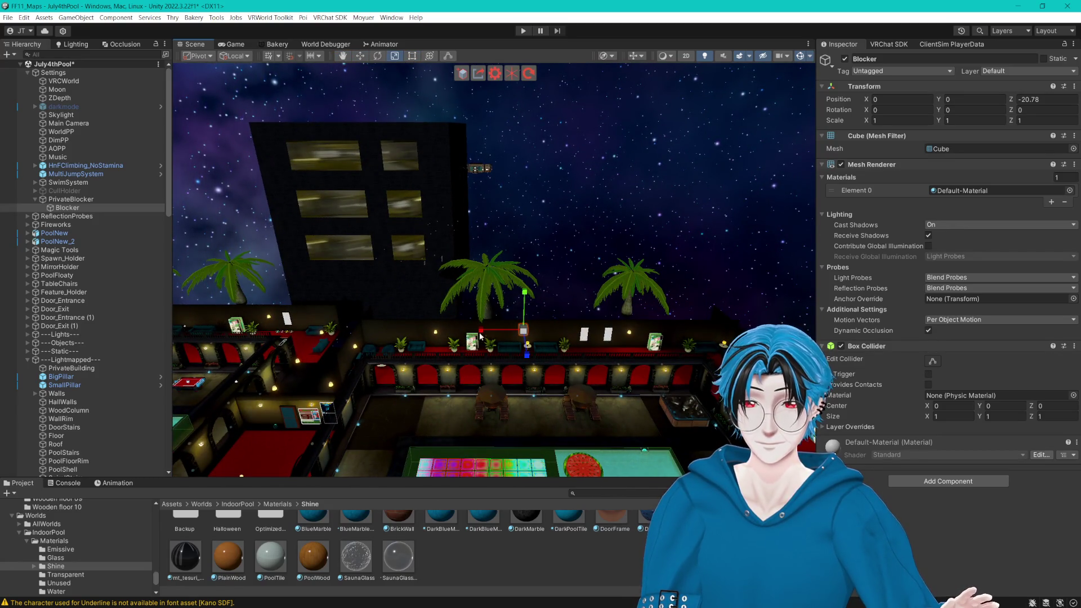
Step: Stretch the Blocker wall along X and set its Y scale to 33
left_click_drag(483, 331, 1022, 346)
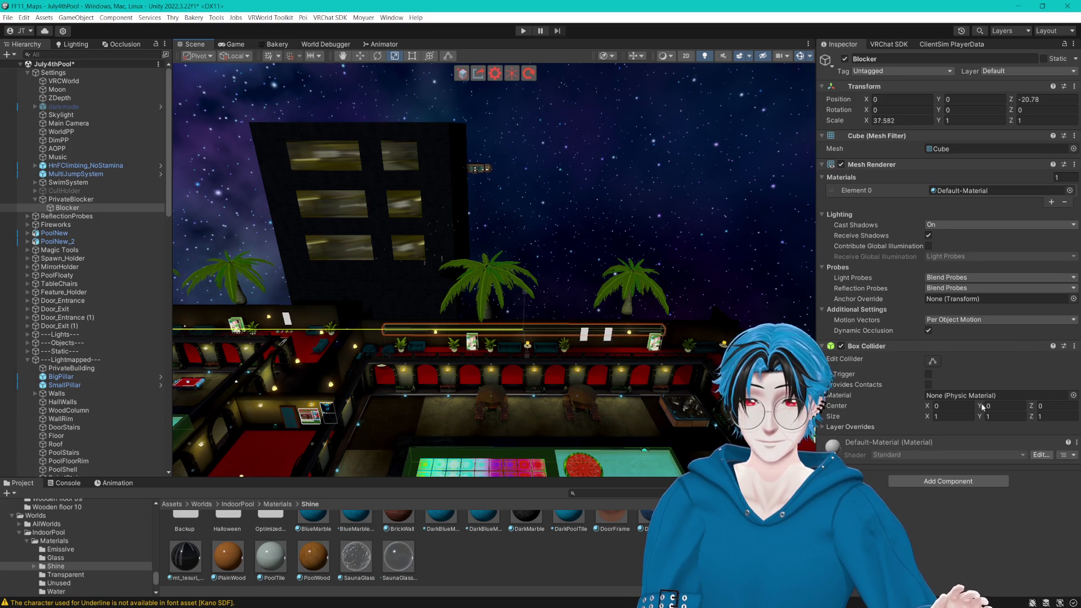
left_click(903, 120)
type("107.24")
key("Return")
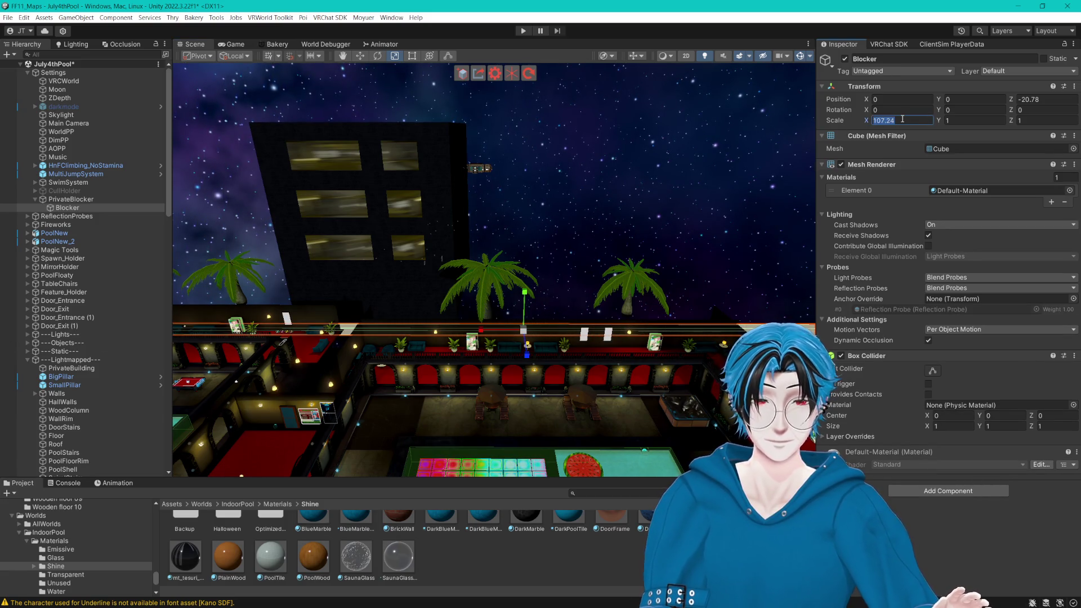
type("300")
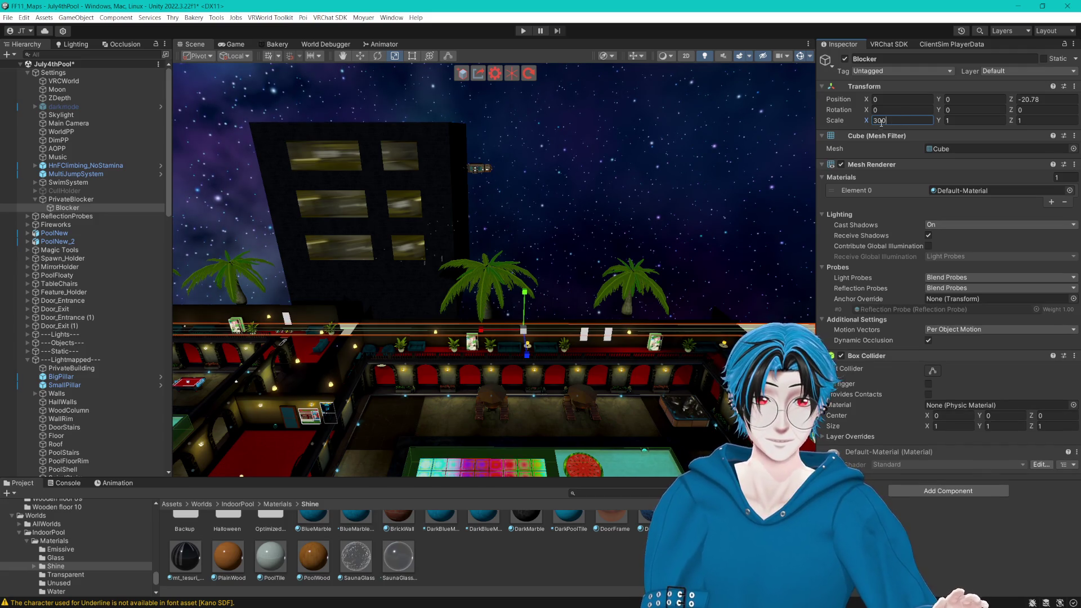
type("33")
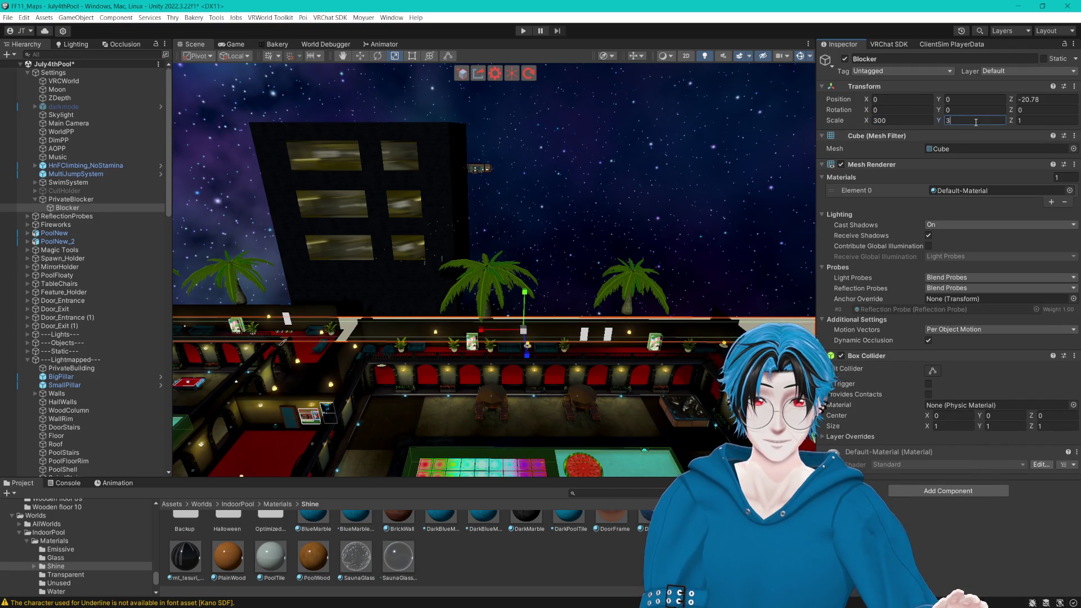
key("Return")
Step: Trim the wall's ends to about 129.84 wide and duplicate it as Blocker (1) at Z 35.7
mouse_move(647, 169)
left_mouse_down()
mouse_move(592, 167)
mouse_move(619, 180)
mouse_move(596, 138)
mouse_move(571, 149)
mouse_move(580, 200)
left_mouse_up()
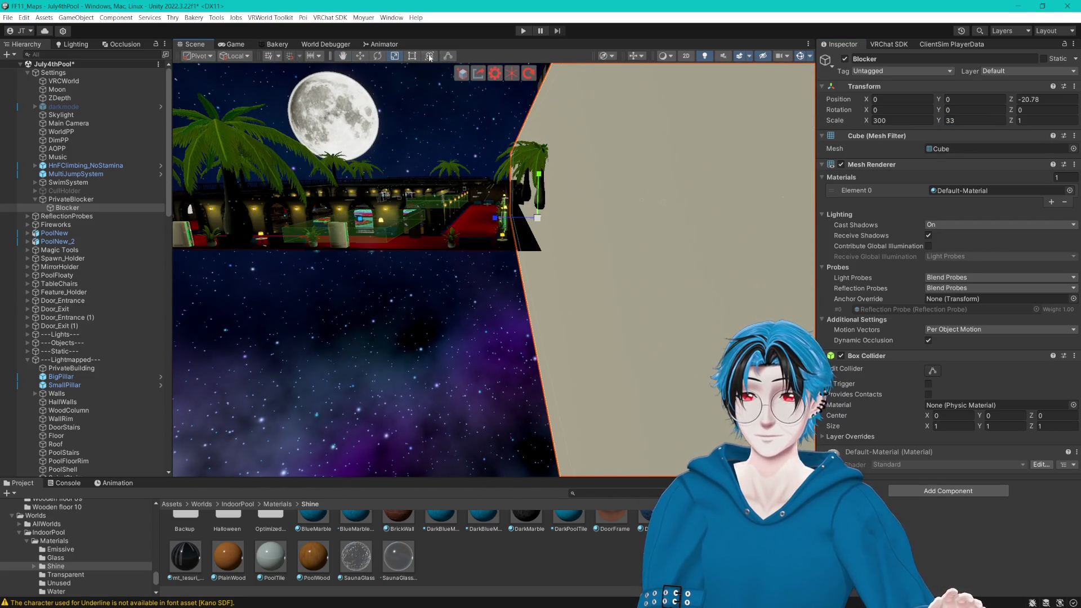
key("q")
mouse_move(450, 225)
left_mouse_down()
mouse_move(538, 277)
mouse_move(540, 311)
mouse_move(568, 317)
mouse_move(527, 387)
mouse_move(539, 387)
mouse_move(580, 318)
mouse_move(625, 291)
mouse_move(563, 207)
mouse_move(546, 131)
mouse_move(392, 243)
mouse_move(532, 321)
mouse_move(624, 273)
mouse_move(604, 258)
left_mouse_up()
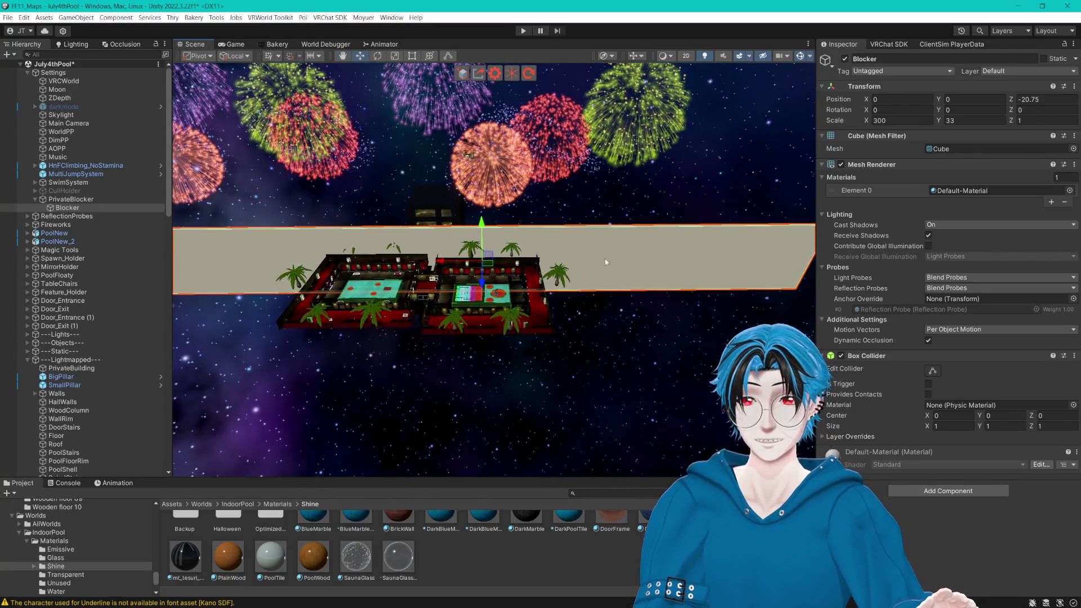
scroll(708, 289, "down", 1)
mouse_move(767, 253)
left_mouse_down()
mouse_move(550, 250)
mouse_move(565, 247)
left_mouse_up()
left_click_drag(202, 252, 323, 252)
mouse_move(395, 169)
left_mouse_down()
mouse_move(505, 282)
mouse_move(490, 271)
mouse_move(473, 326)
mouse_move(485, 204)
mouse_move(484, 236)
mouse_move(672, 249)
mouse_move(648, 236)
left_mouse_up()
key("ctrl+d")
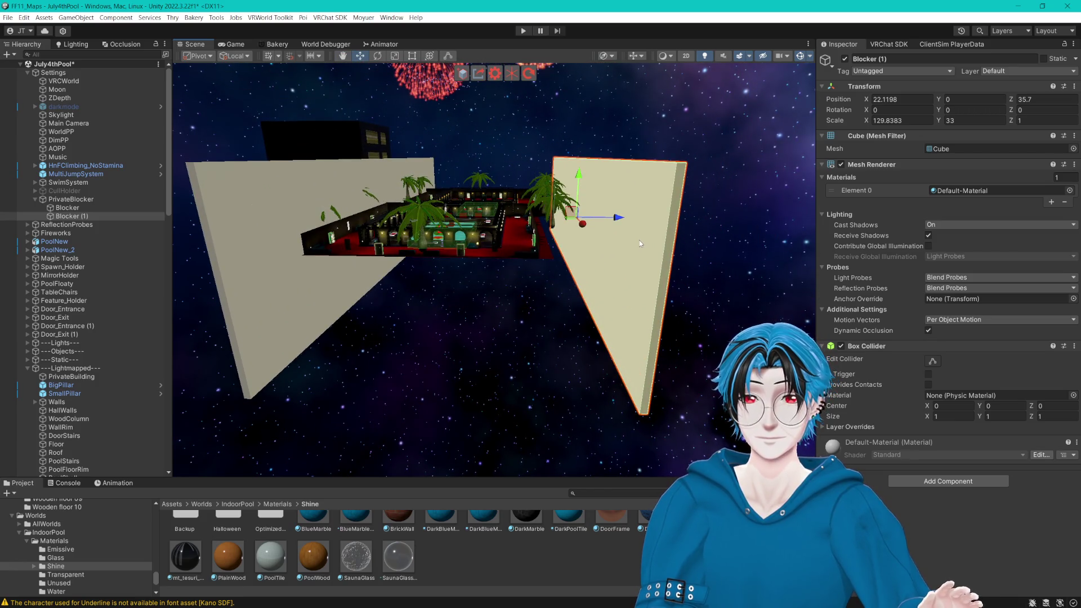
Step: Duplicate a wall, rotate it Y 90 and slide it to the room's end
key("ctrl+d")
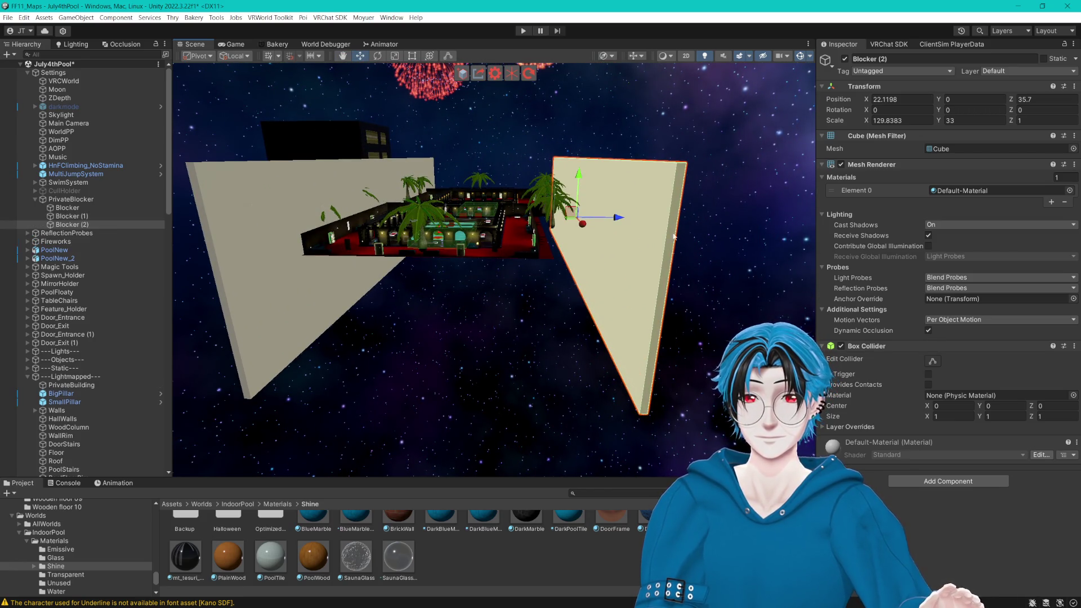
type("90")
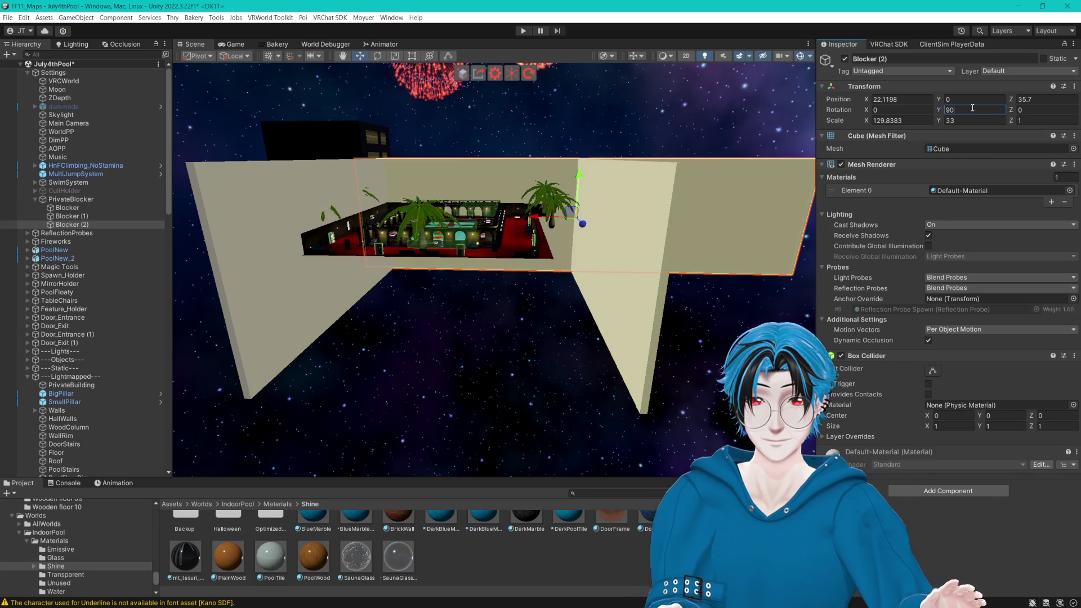
mouse_move(614, 132)
left_mouse_down()
mouse_move(612, 171)
mouse_move(634, 162)
mouse_move(528, 198)
left_mouse_up()
mouse_move(508, 298)
left_mouse_down()
mouse_move(604, 224)
mouse_move(615, 224)
mouse_move(517, 232)
mouse_move(478, 294)
mouse_move(657, 296)
left_mouse_up()
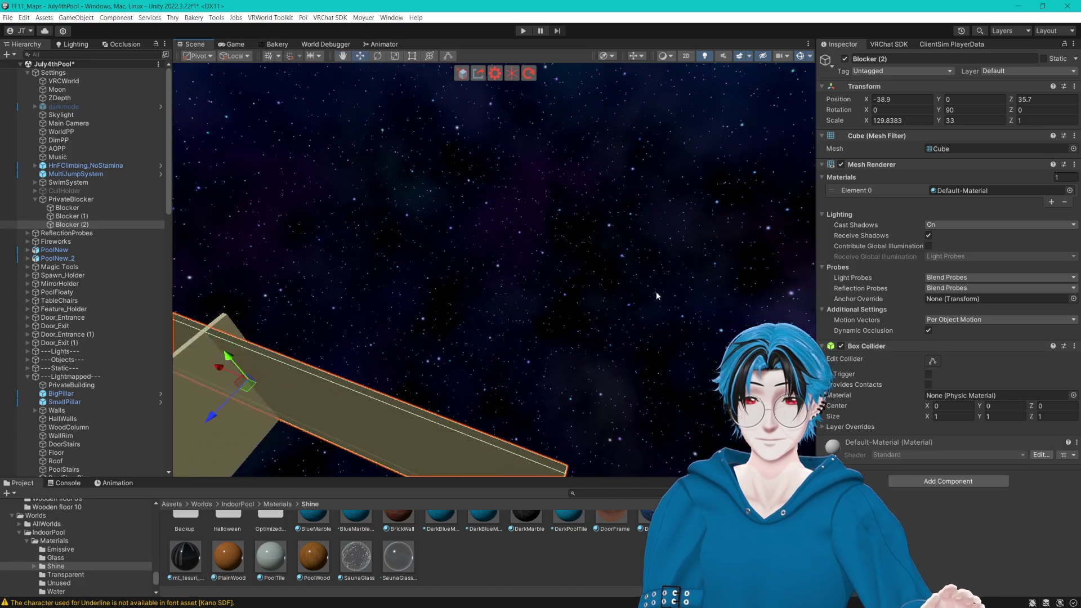
key("f")
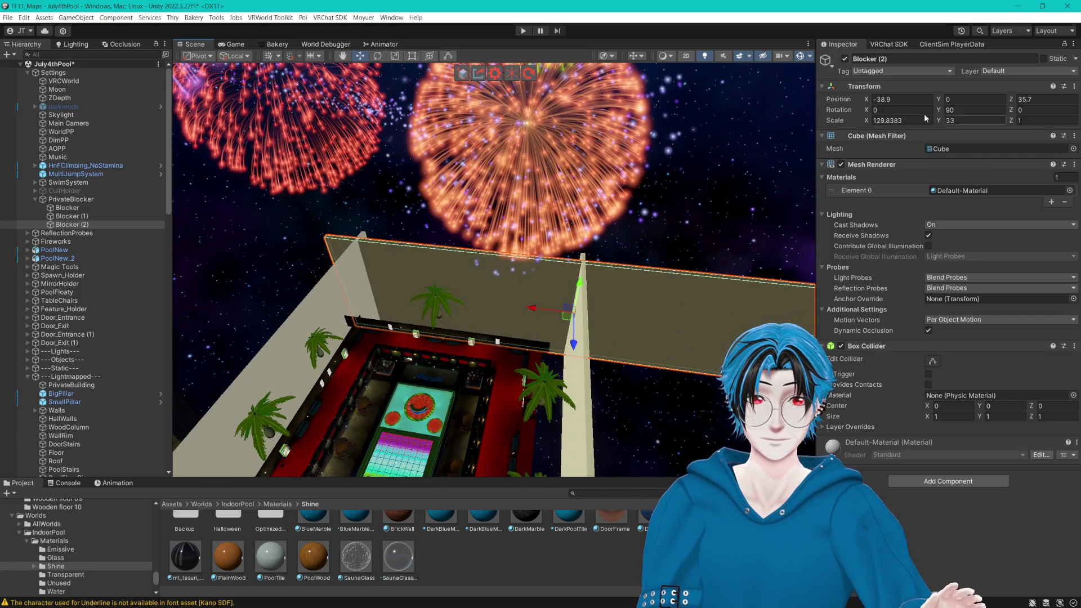
mouse_move(446, 190)
left_mouse_down()
mouse_move(743, 284)
mouse_move(533, 298)
left_mouse_up()
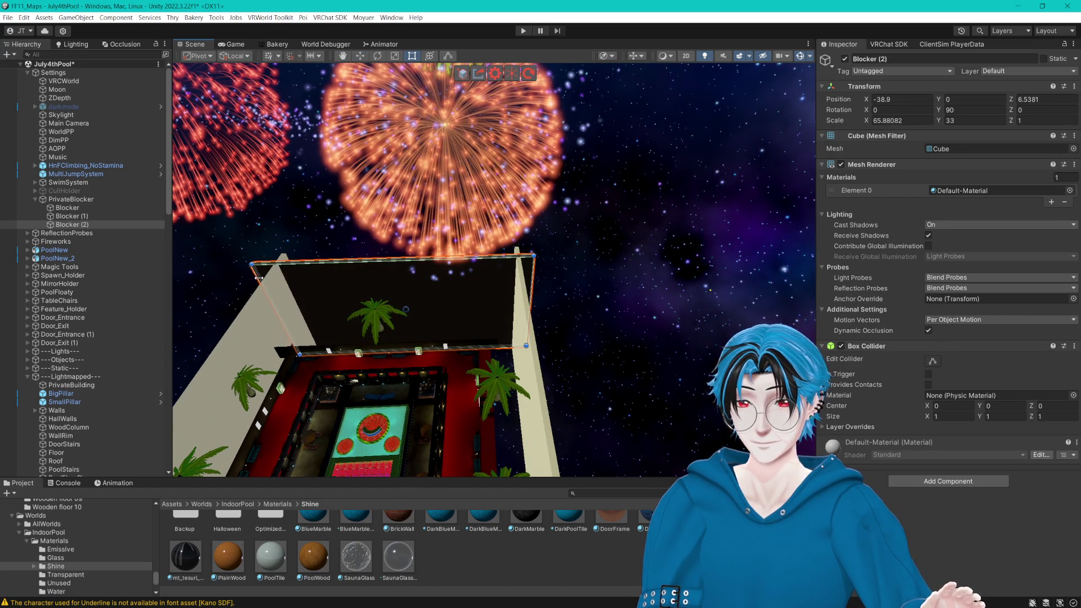
left_click(360, 55)
mouse_move(451, 226)
left_mouse_down()
mouse_move(678, 241)
mouse_move(304, 267)
left_mouse_up()
Step: Duplicate the end wall and make Blocker (4) a roof with X rotation 90 at Y 16.5
key("ctrl+d")
key("ctrl+d")
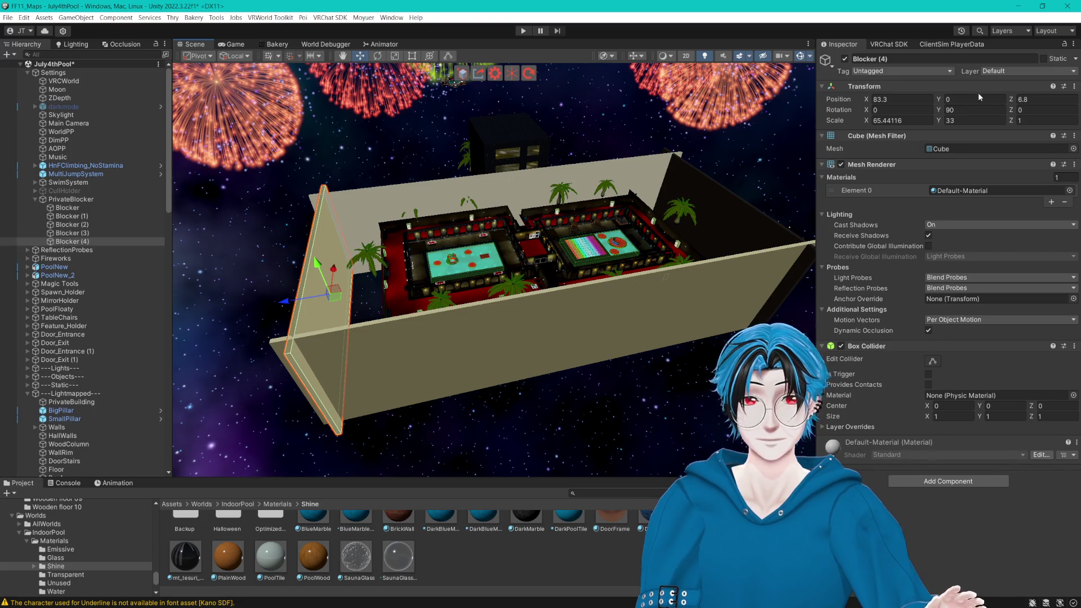
type("90")
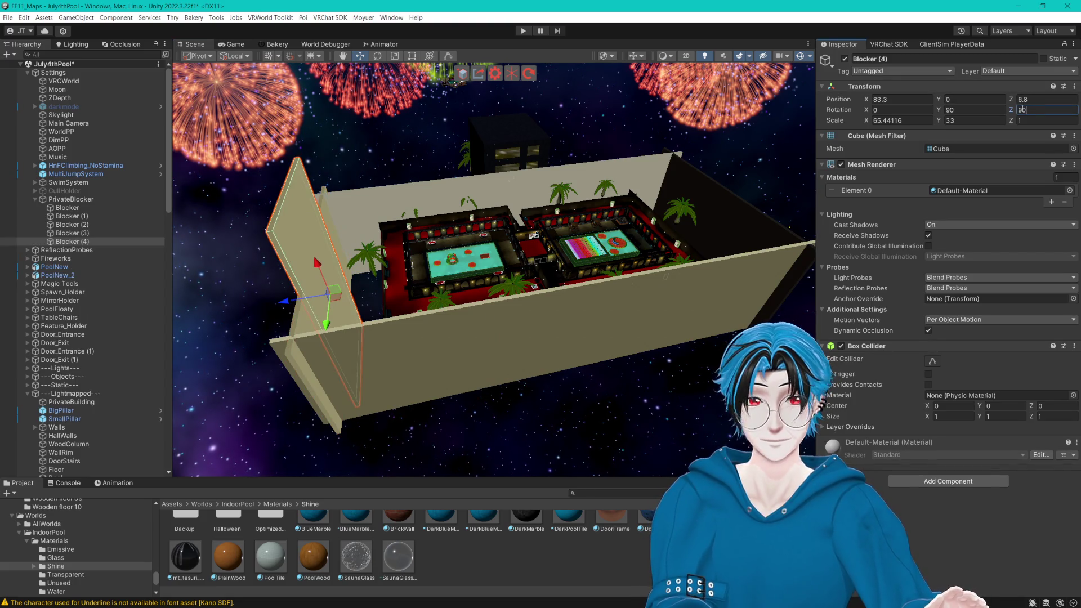
type("0")
left_click(901, 110)
type("90")
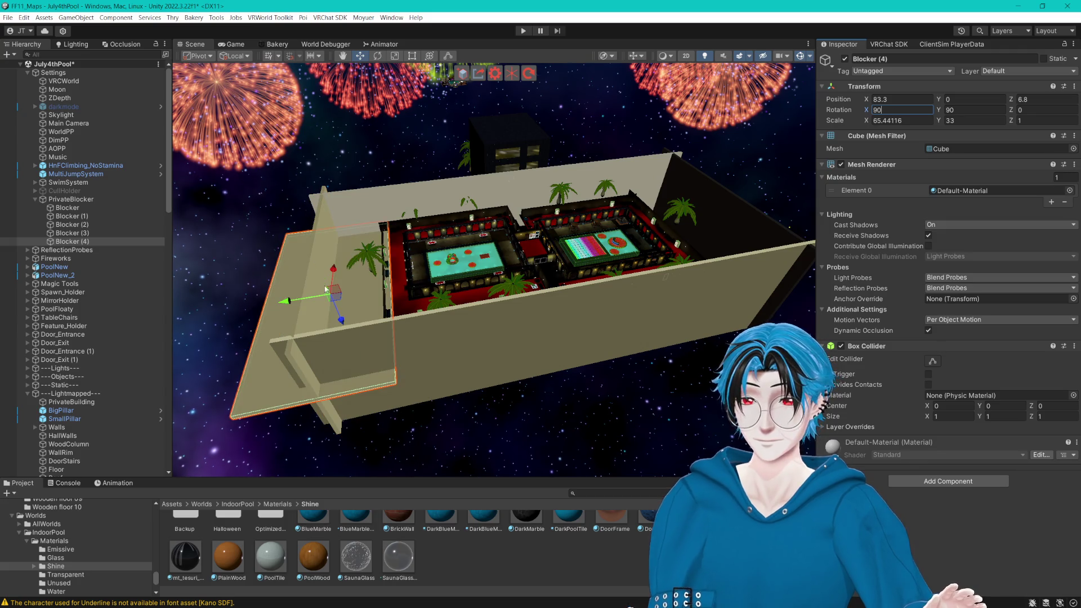
mouse_move(340, 325)
left_mouse_down()
mouse_move(347, 273)
mouse_move(456, 235)
mouse_move(356, 222)
mouse_move(390, 248)
mouse_move(708, 263)
left_mouse_up()
left_click(412, 55)
left_click_drag(656, 336, 415, 71)
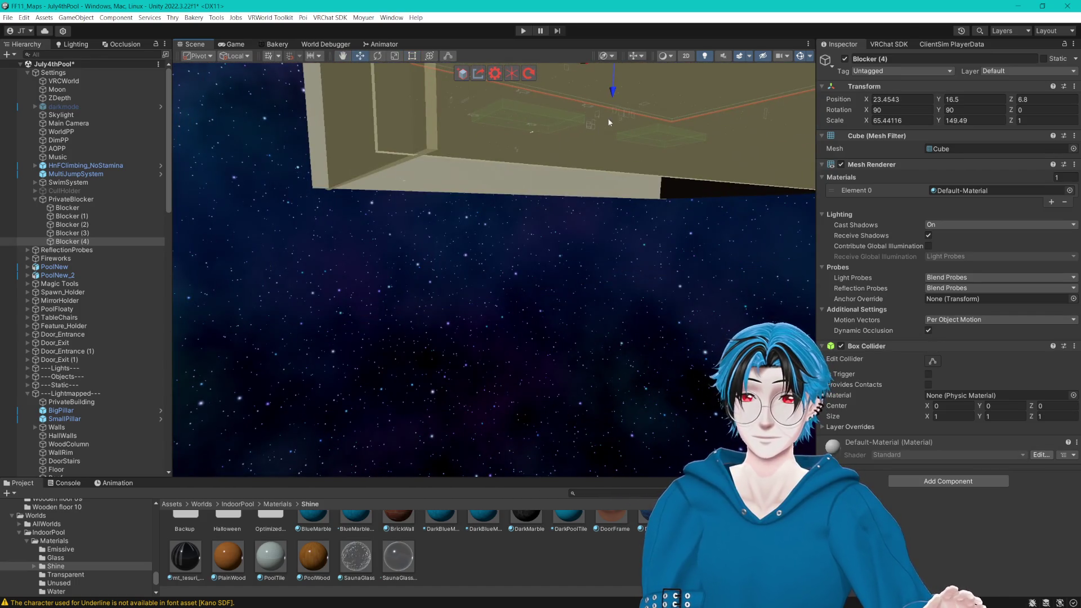
Step: Copy the roof down to Y -16.8 as the Blocker (5) floor and select all six blockers
key("ctrl+d")
mouse_move(614, 96)
left_mouse_down()
mouse_move(611, 228)
mouse_move(581, 289)
mouse_move(683, 261)
mouse_move(676, 277)
left_mouse_up()
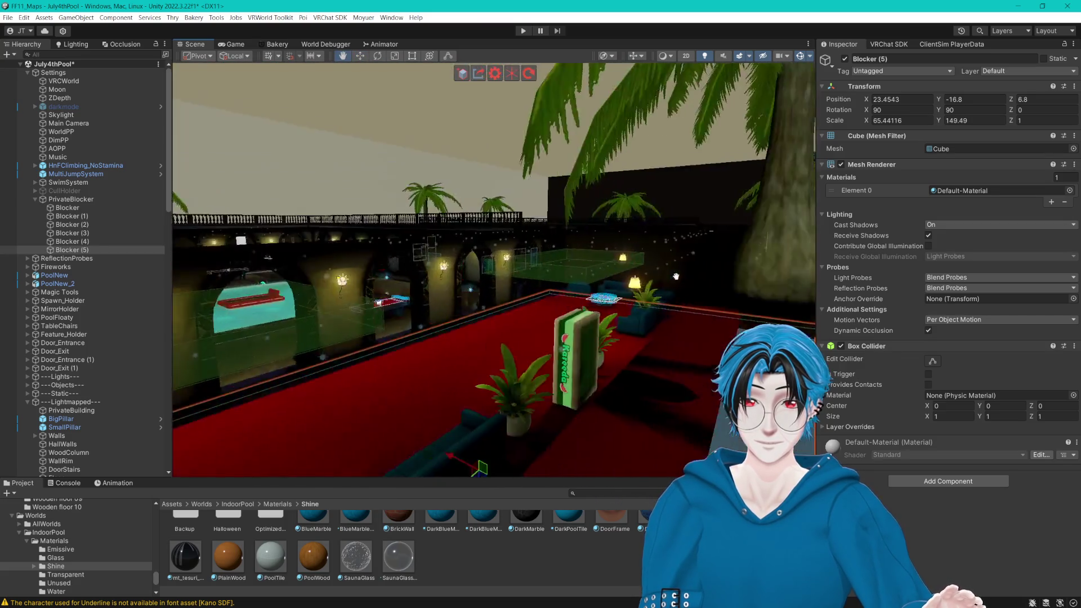
key("f")
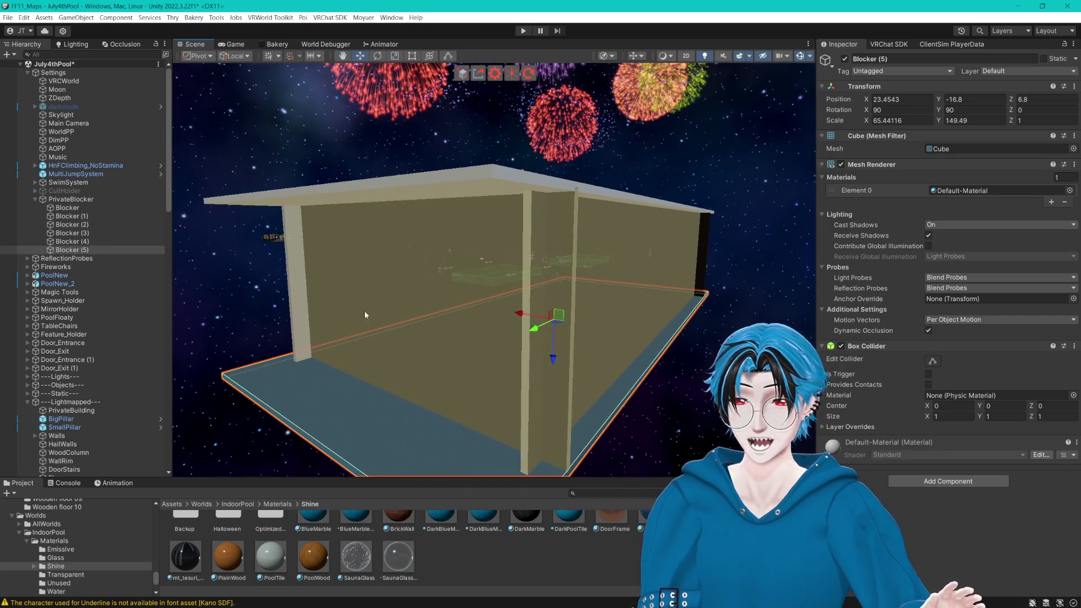
left_click(101, 210, "shift")
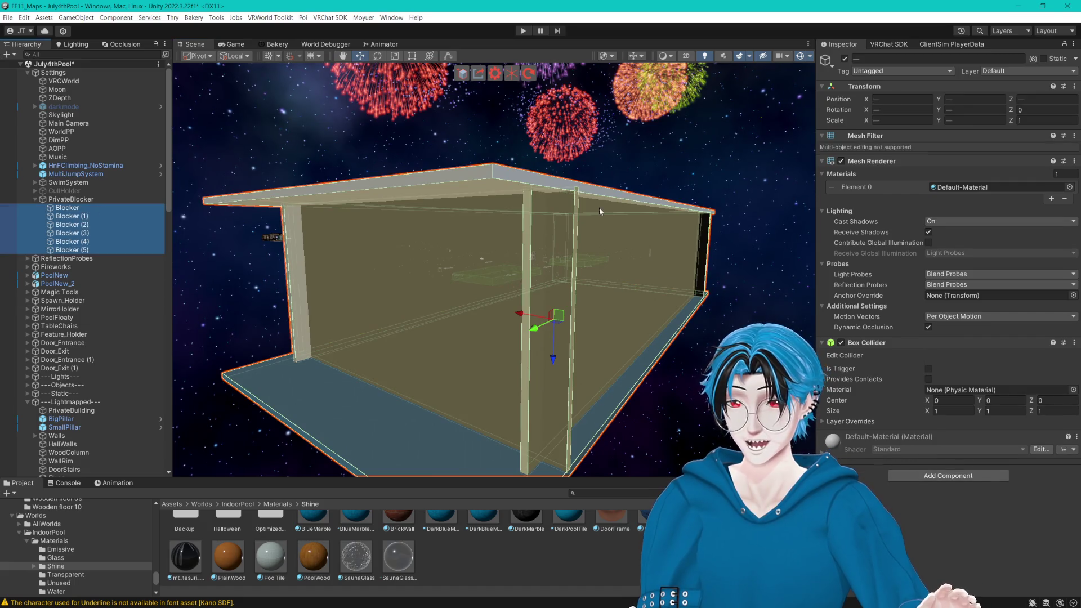
Step: Remove the Mesh Renderer and Mesh Filter from all six blockers, leaving invisible Box Colliders
left_click(1075, 58)
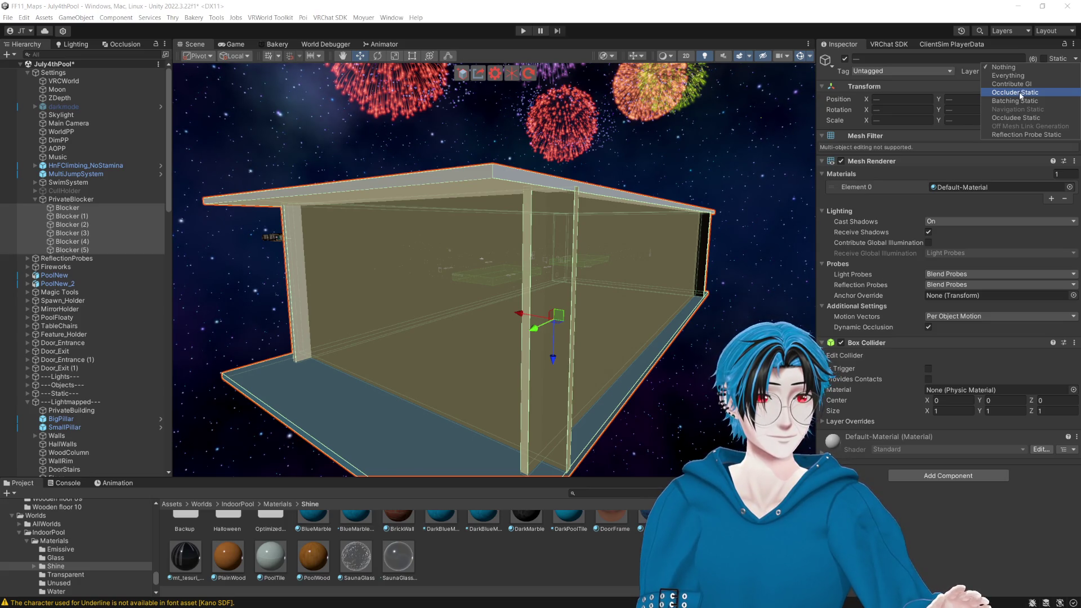
left_click(851, 4)
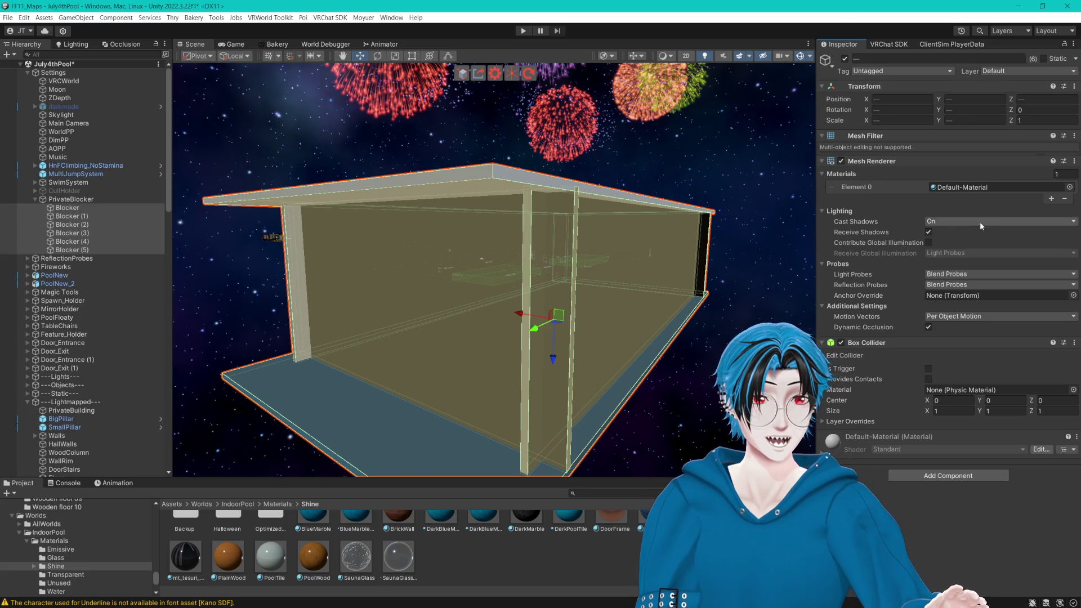
left_click(1075, 161)
left_click(1003, 205)
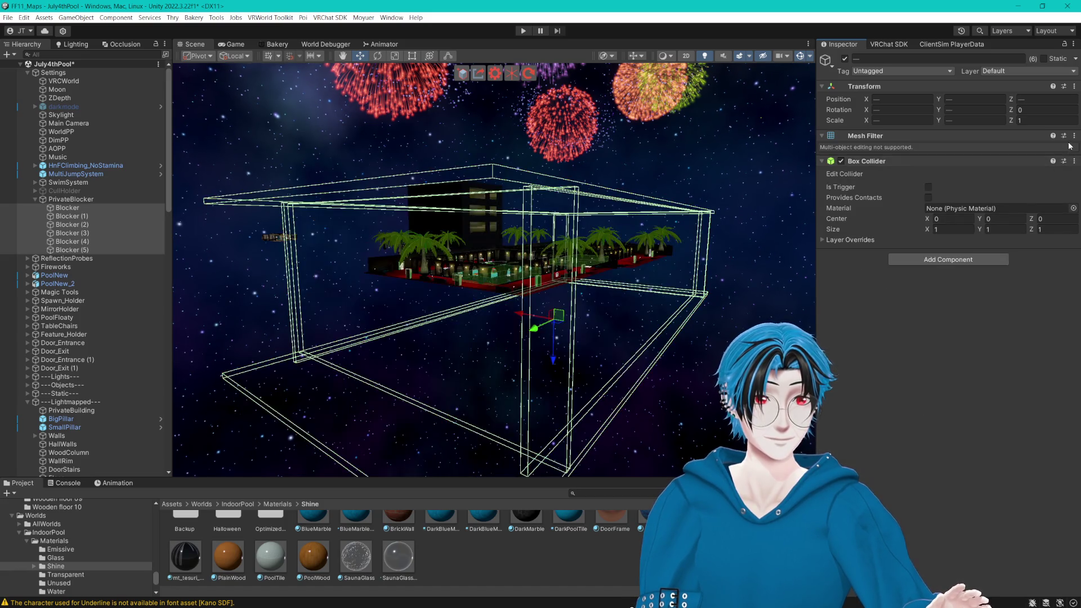
left_click(1074, 136)
left_click(995, 180)
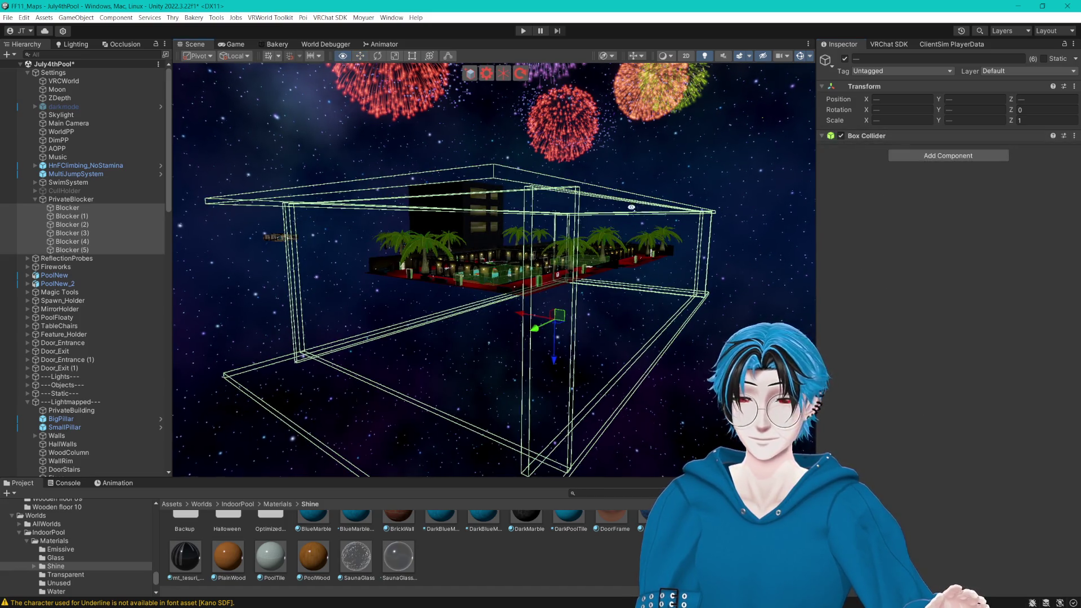
scroll(291, 237, "up", 3)
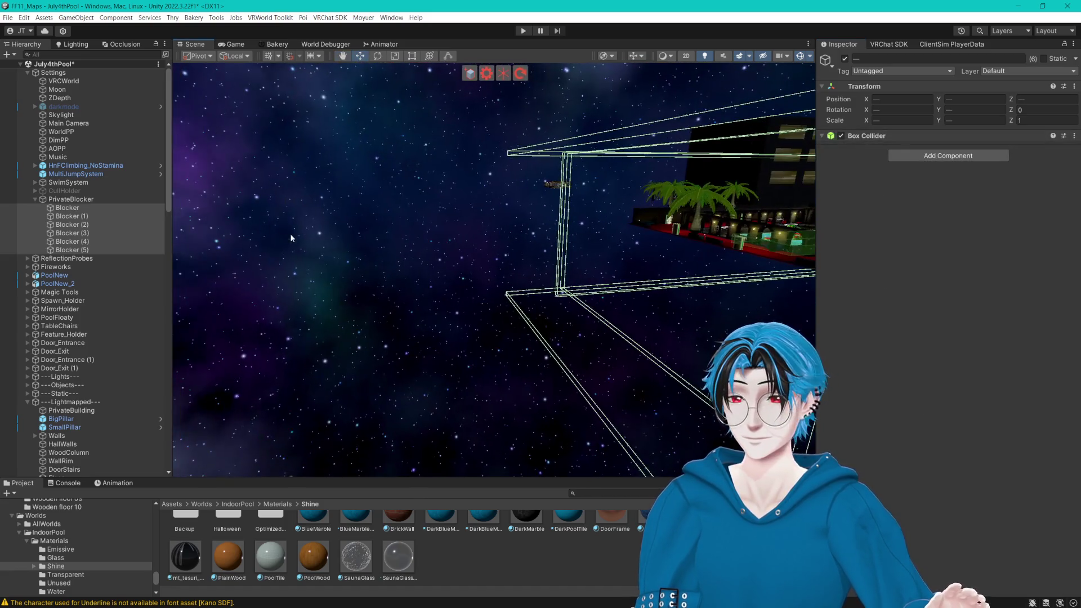
left_click(34, 200)
left_click(625, 278)
mouse_move(625, 279)
left_mouse_down()
mouse_move(569, 237)
mouse_move(435, 292)
mouse_move(551, 283)
mouse_move(566, 266)
mouse_move(580, 275)
left_mouse_up()
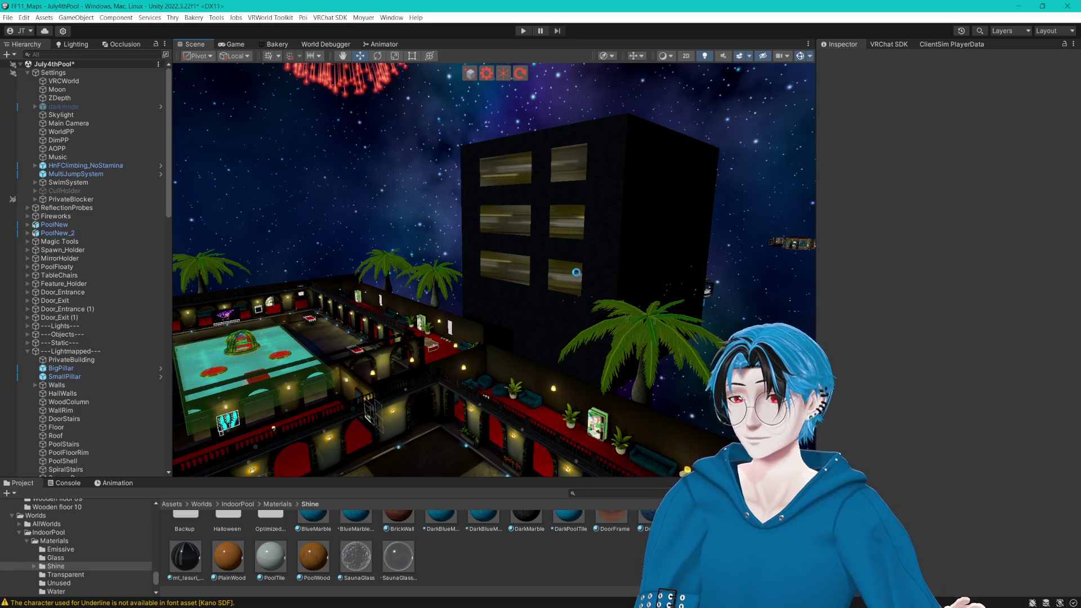
Step: Look around the pool courtyard in the Scene view, then switch to the Game view
mouse_move(479, 178)
left_mouse_down()
mouse_move(493, 209)
mouse_move(491, 197)
left_mouse_up()
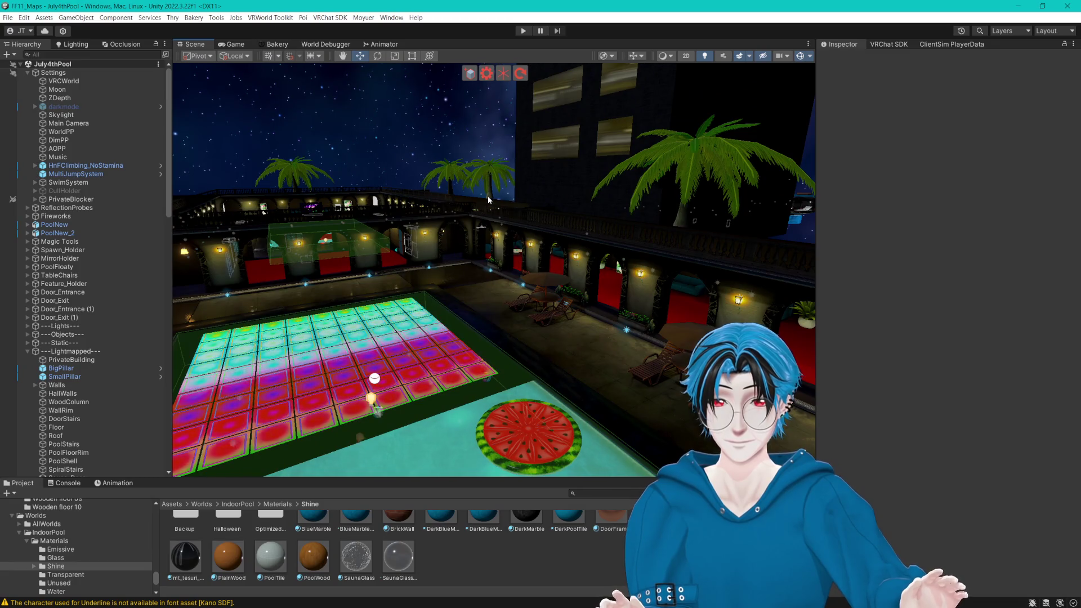
scroll(486, 184, "down", 10)
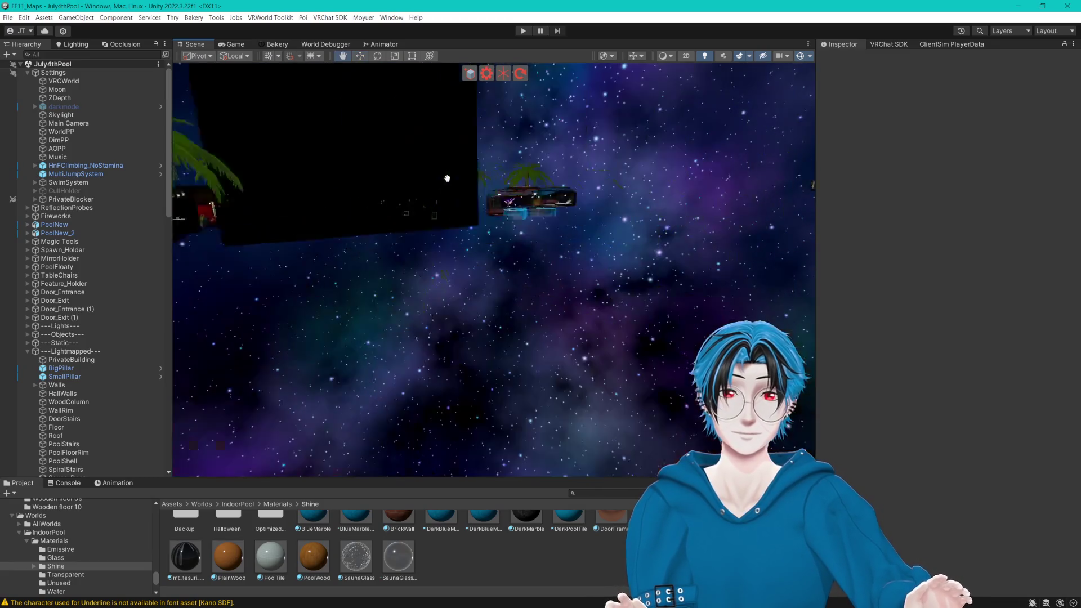
scroll(425, 203, "up", 10)
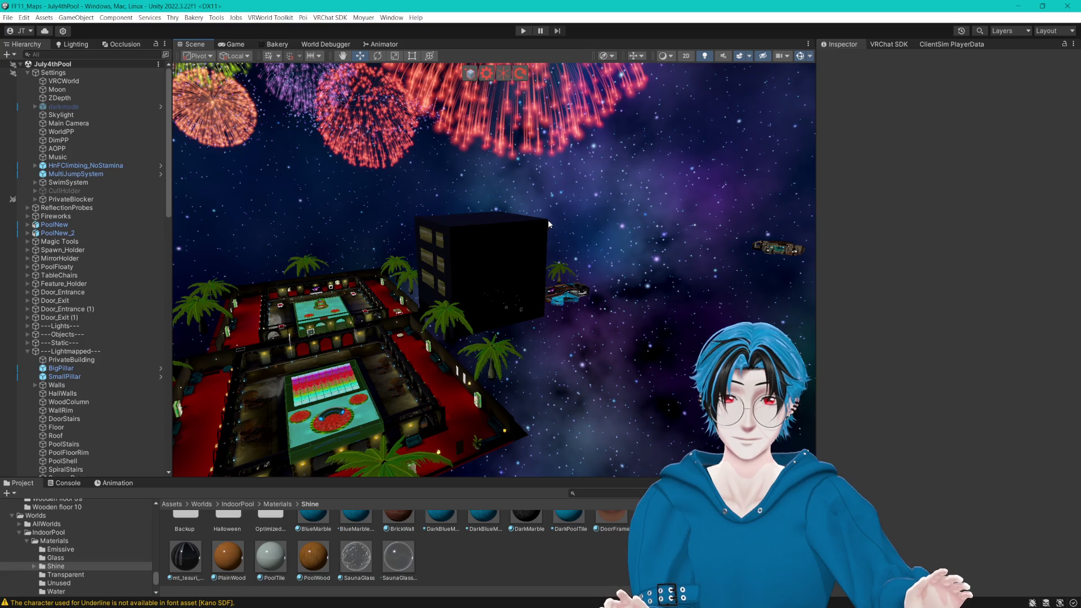
scroll(549, 220, "up", 4)
scroll(567, 212, "up", 5)
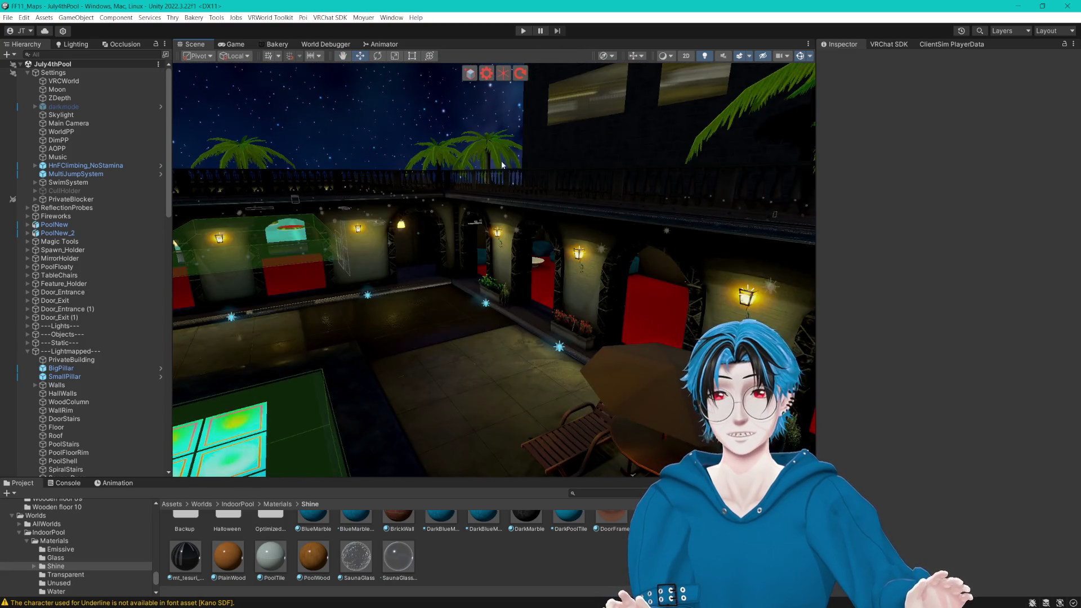
scroll(501, 161, "down", 4)
key("ctrl+2")
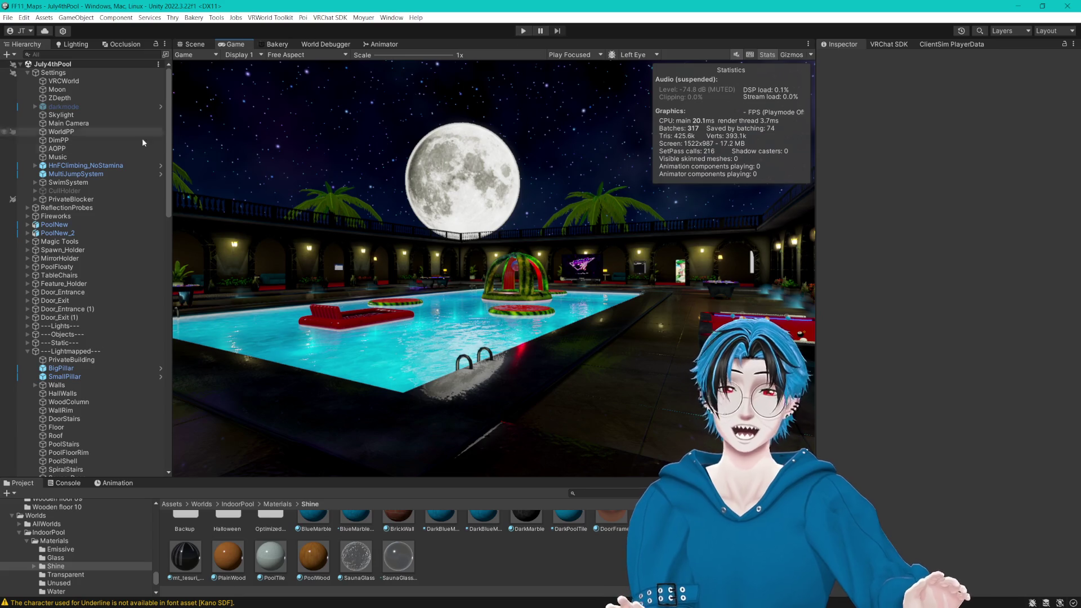
Step: Select LightChecker under PrivateRoom_LockUI_PR1, enable Edit Collider and frame its trigger box in the Scene view
scroll(90, 176, "down", 15)
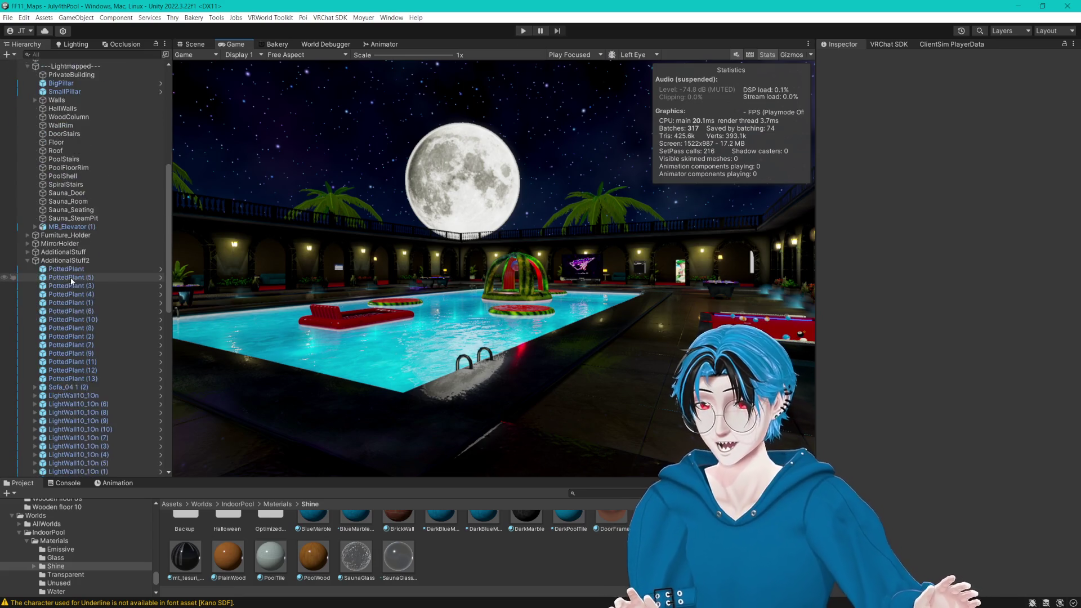
scroll(110, 337, "down", 12)
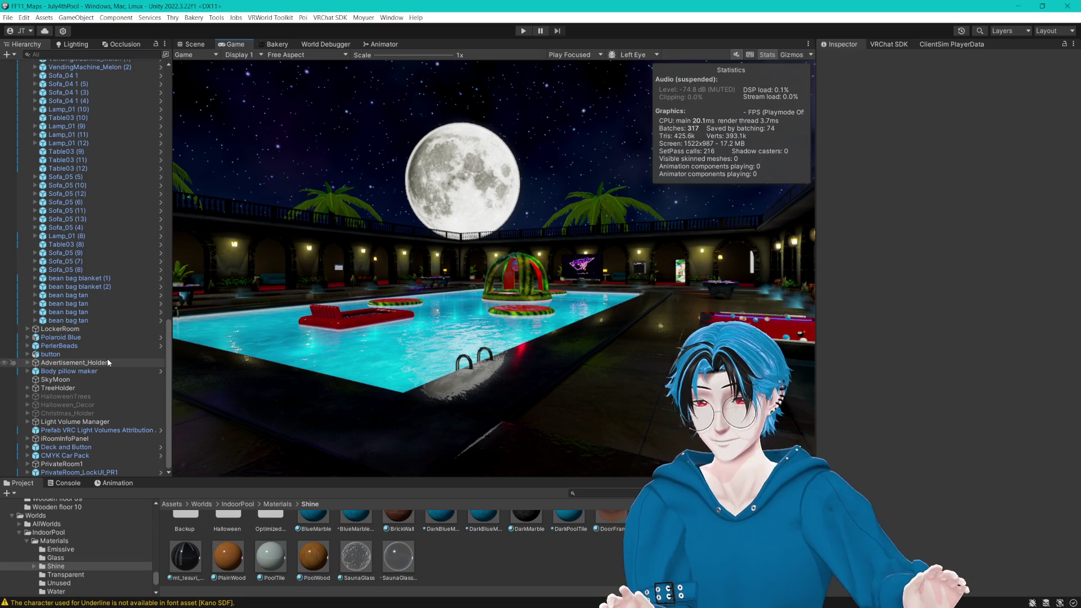
left_click(28, 472)
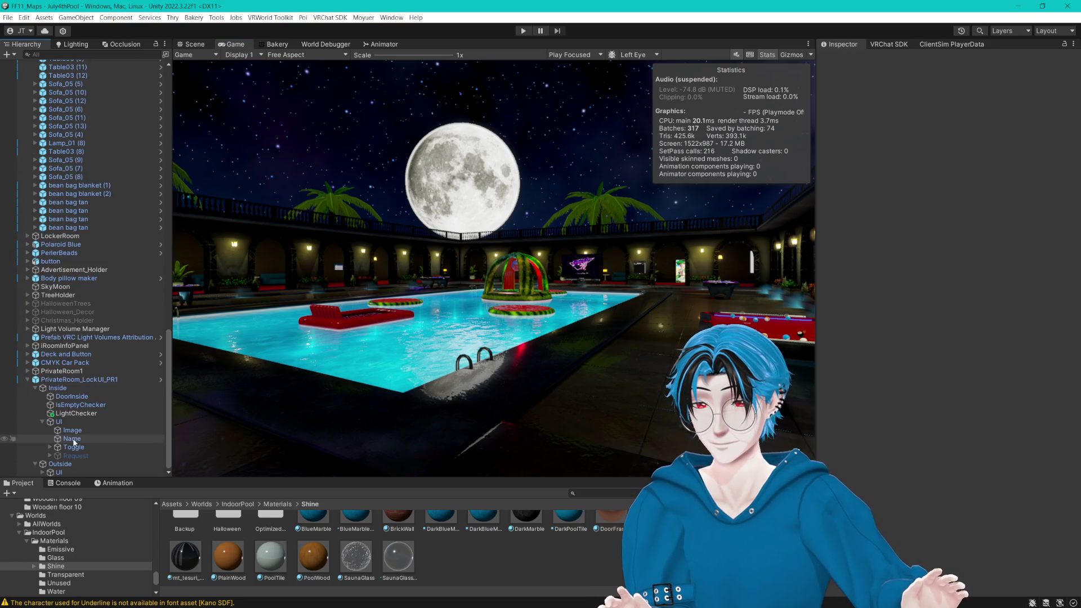
left_click(96, 415)
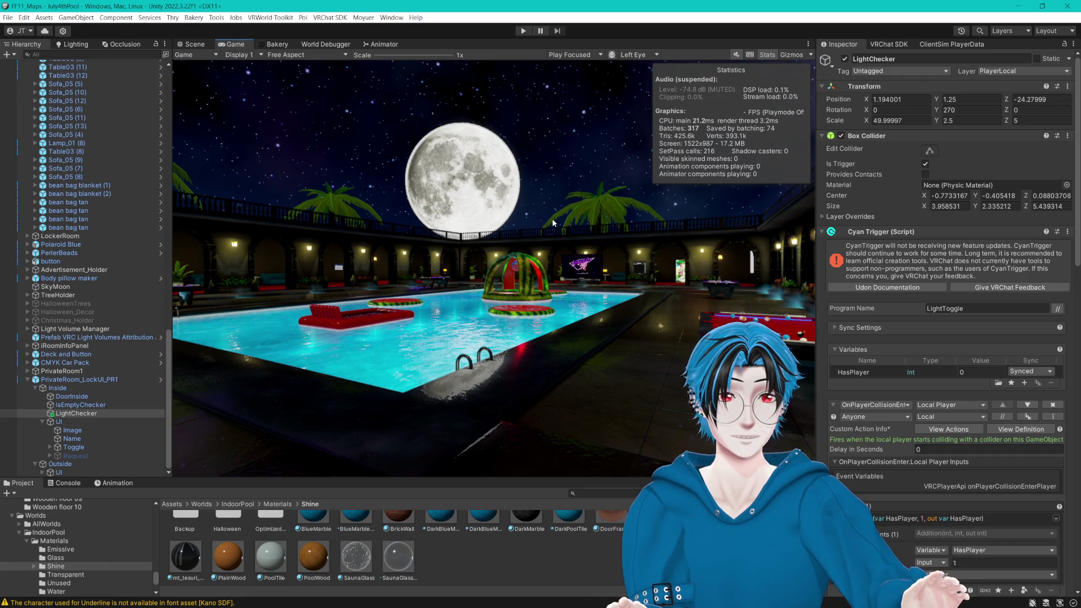
left_click(931, 151)
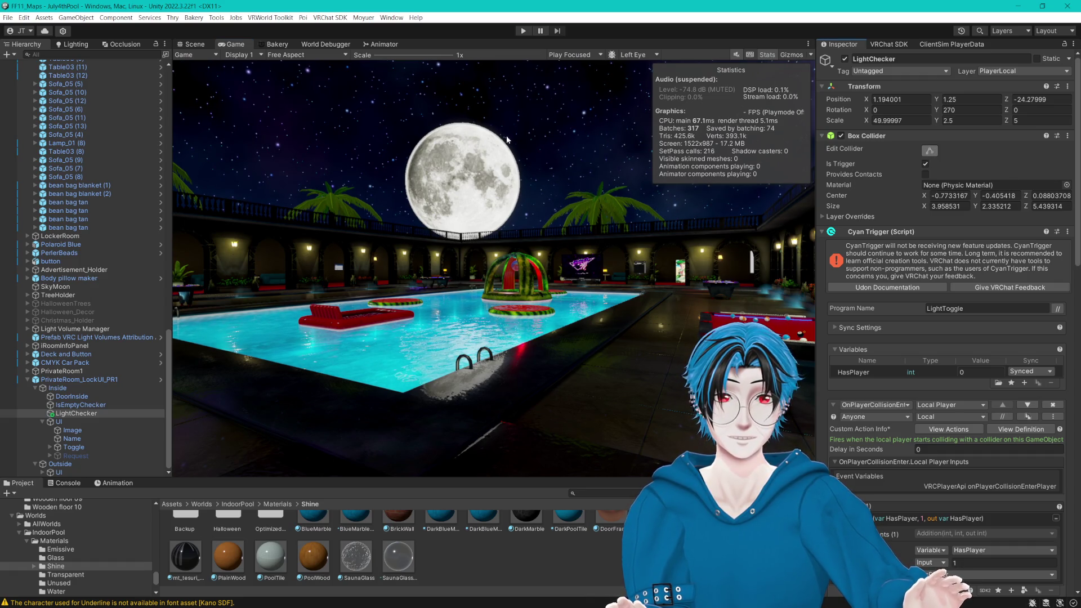
left_click(212, 42)
key("f")
scroll(443, 126, "up", 3)
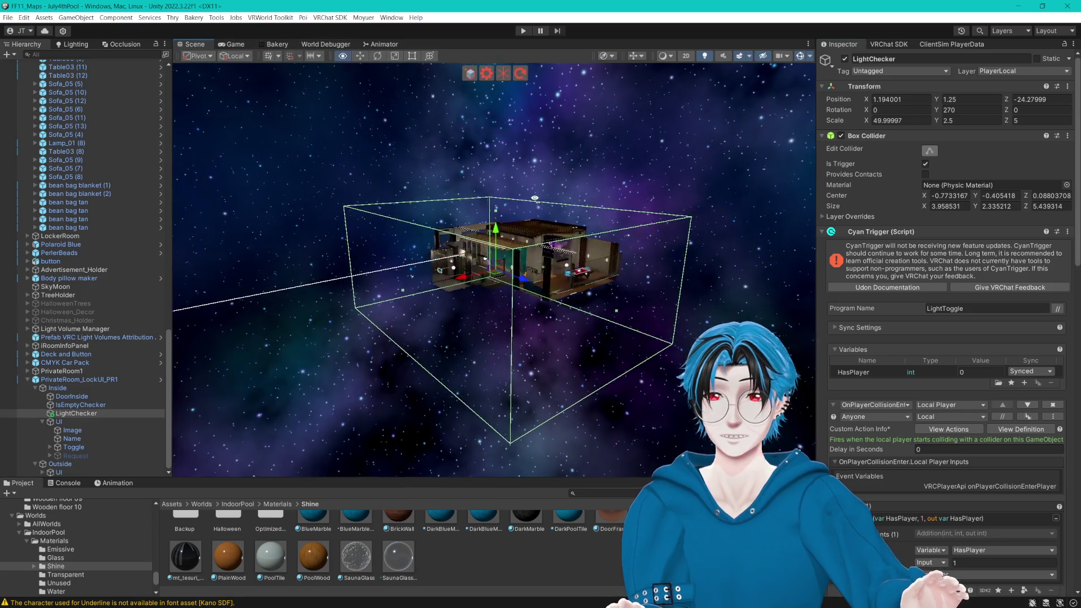
left_click_drag(499, 171, 450, 236)
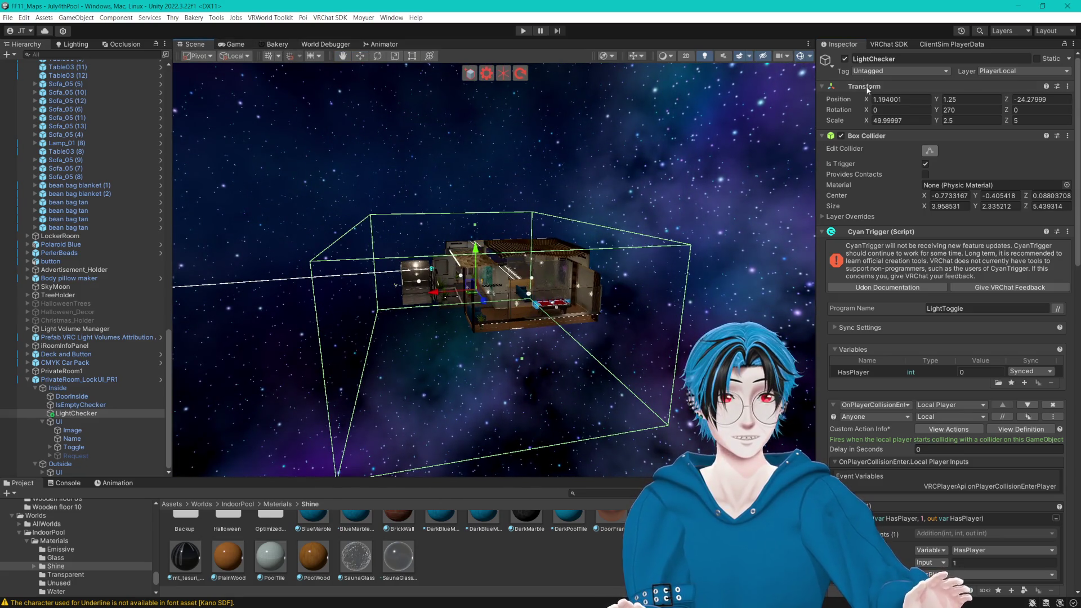
left_click(518, 553)
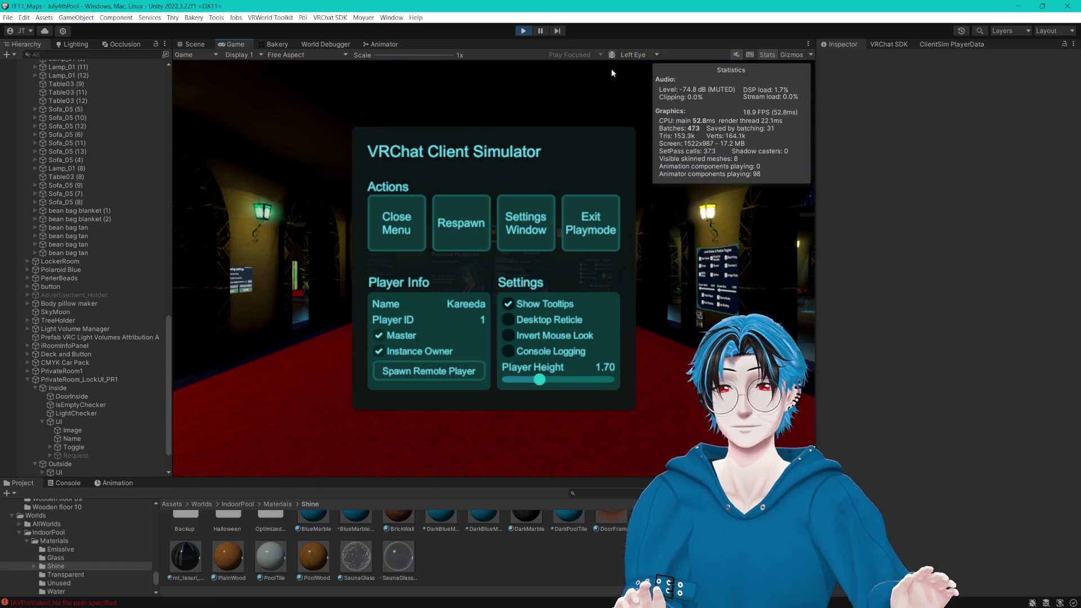
Step: Walk the player through the locker room to the elevator and enter Private Room 1
left_click(369, 215)
key("w")
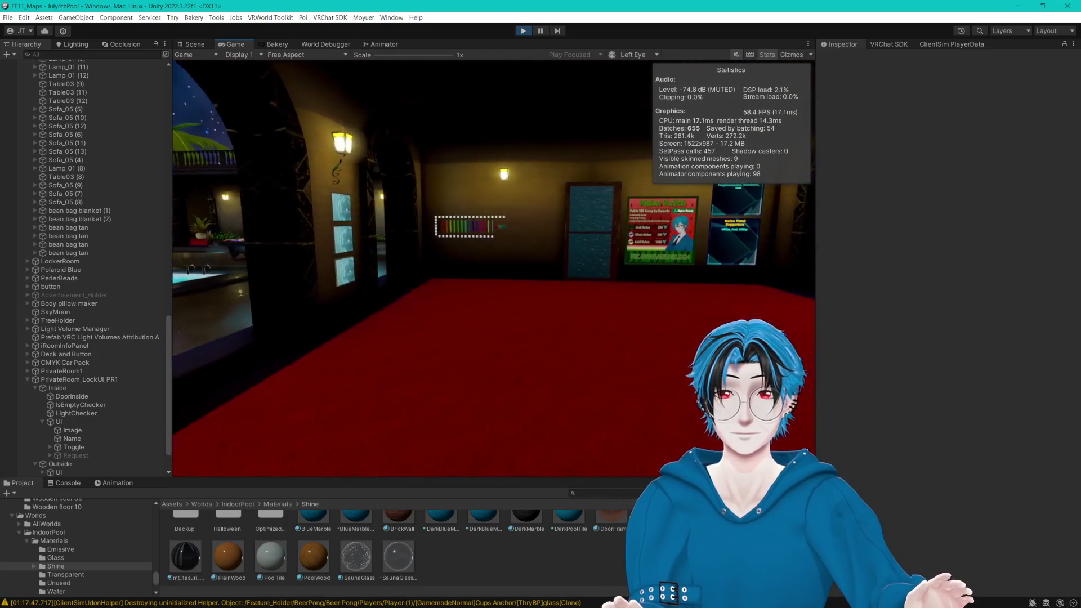
key("w")
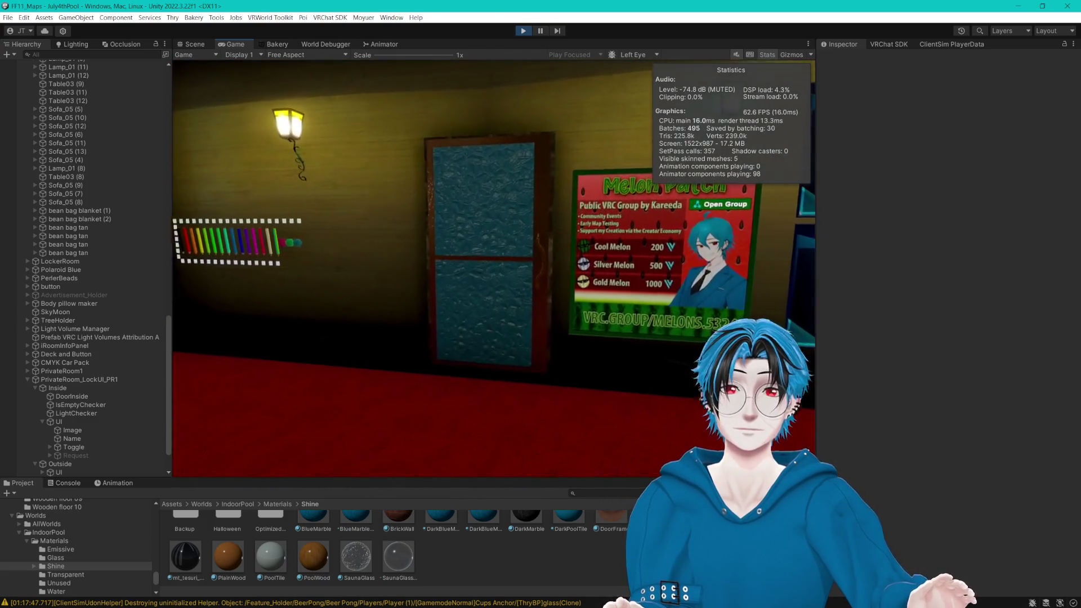
key("w")
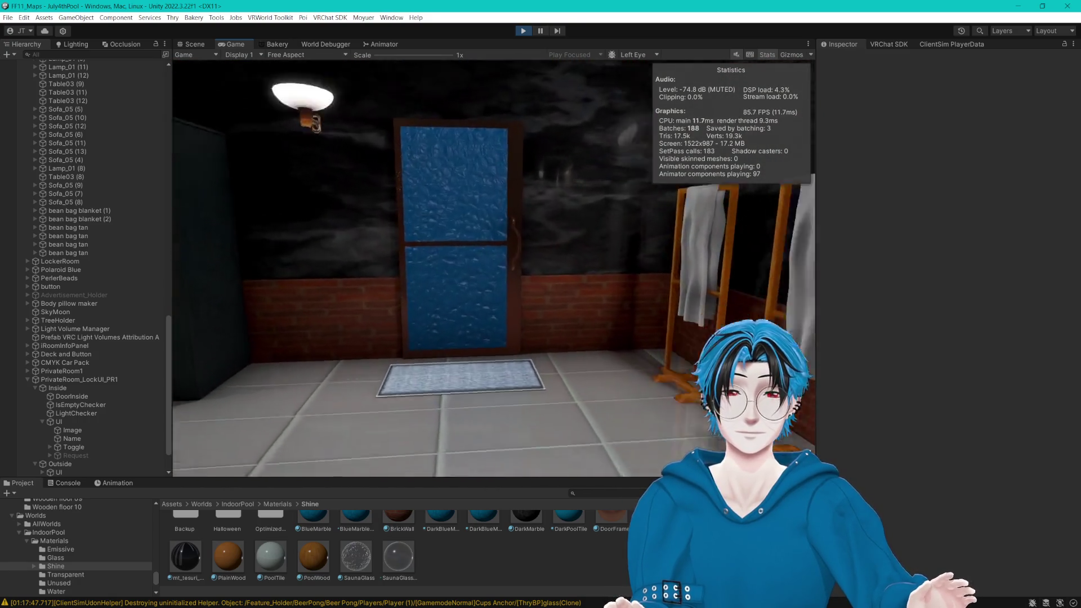
key("w")
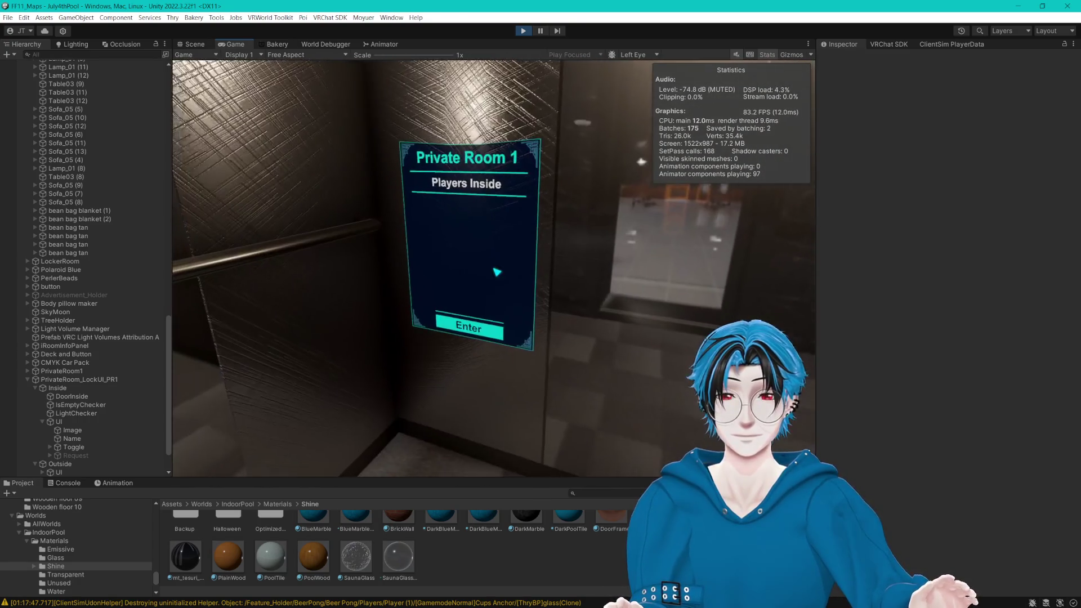
key("w")
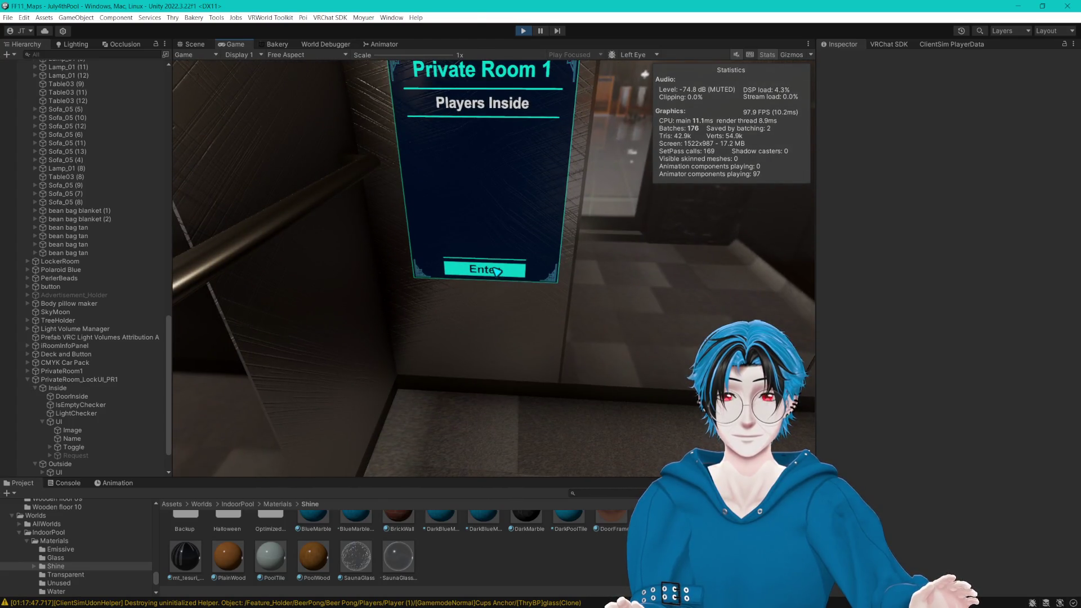
left_click(495, 270)
Step: Select LightChecker to watch its trigger values in the Scene view
key("Escape")
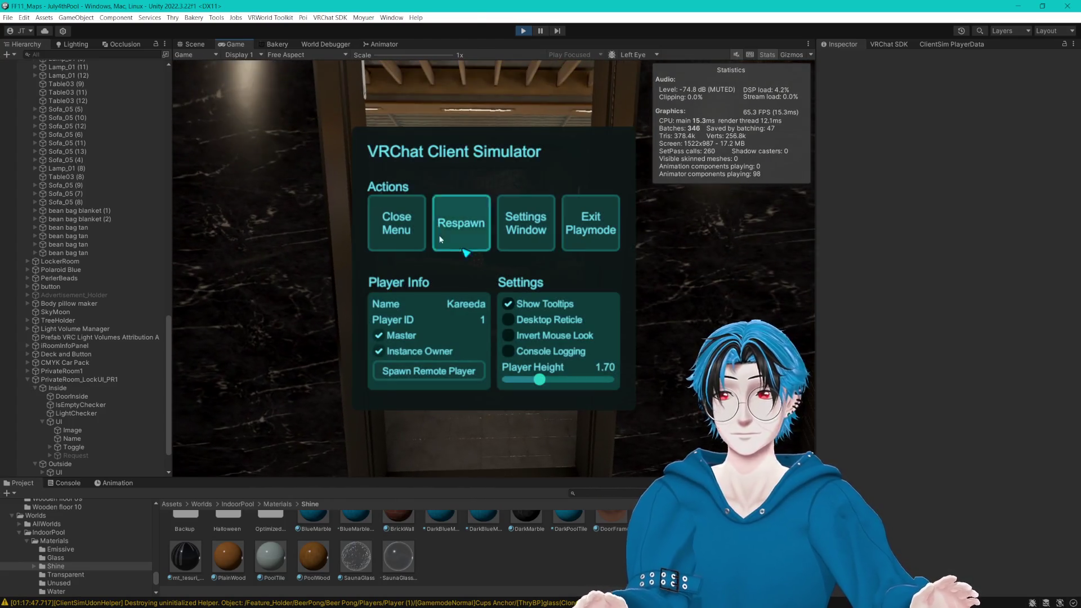
left_click(73, 413)
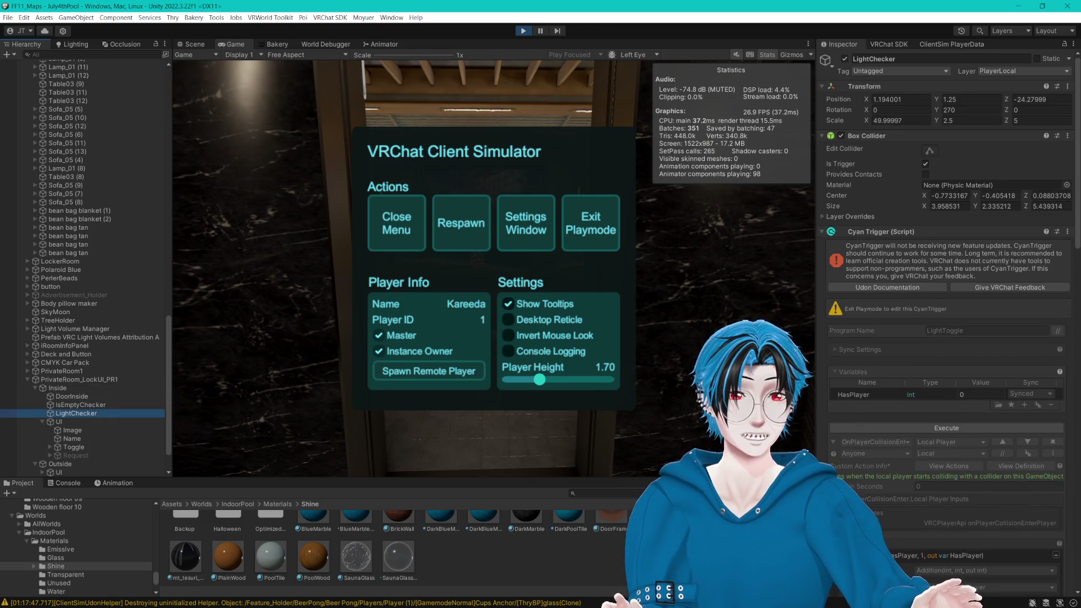
left_click(192, 44)
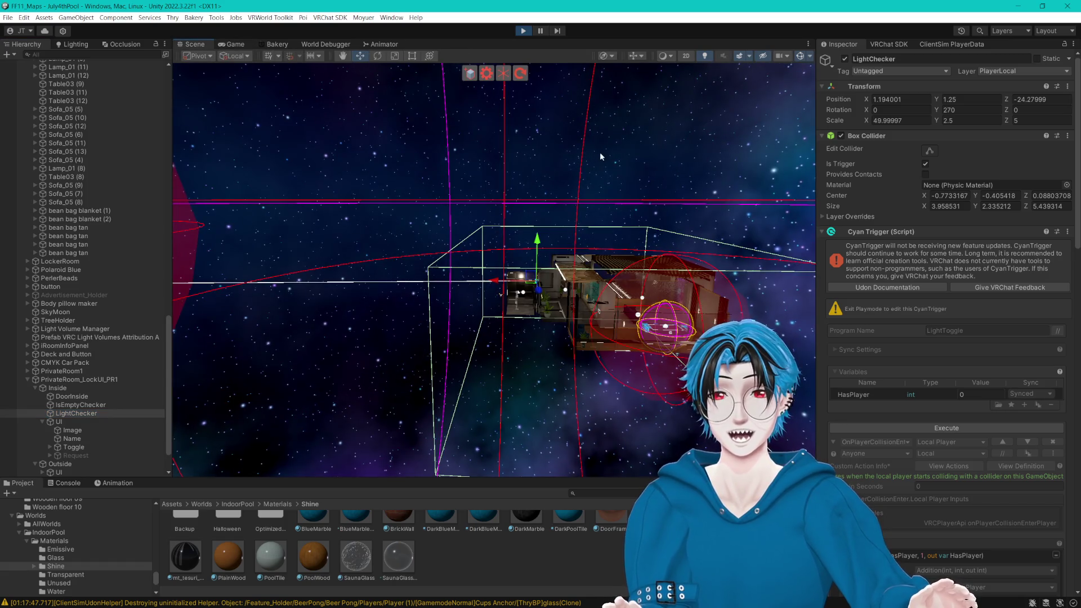
Step: Fire the event to raise HasPlayer to 1, then exit Play mode so it returns to 0
left_click_drag(546, 156, 538, 147)
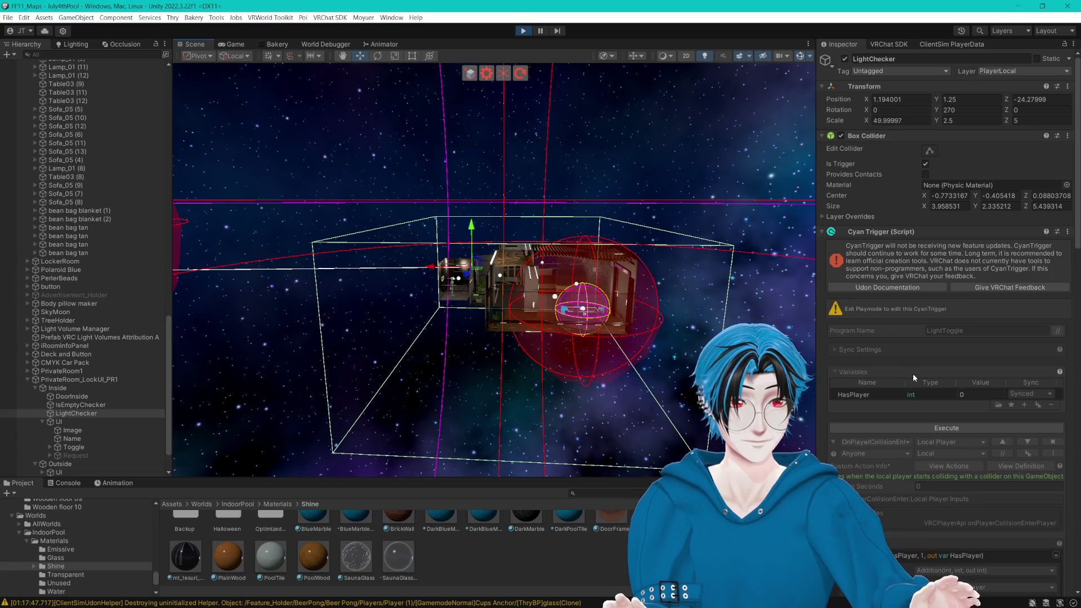
scroll(913, 374, "down", 4)
left_click(938, 311)
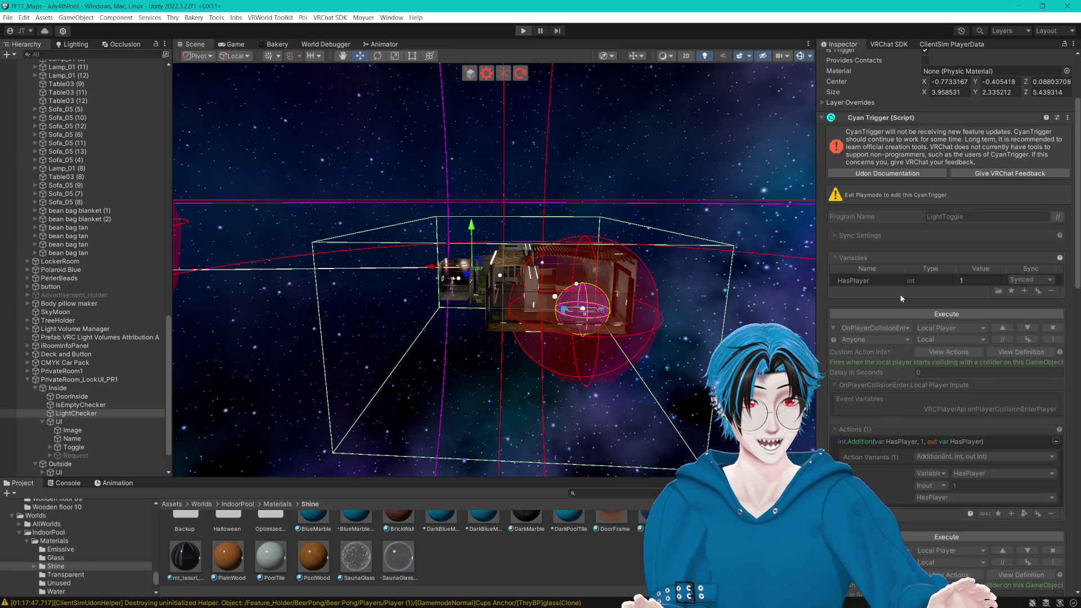
key("ctrl+p")
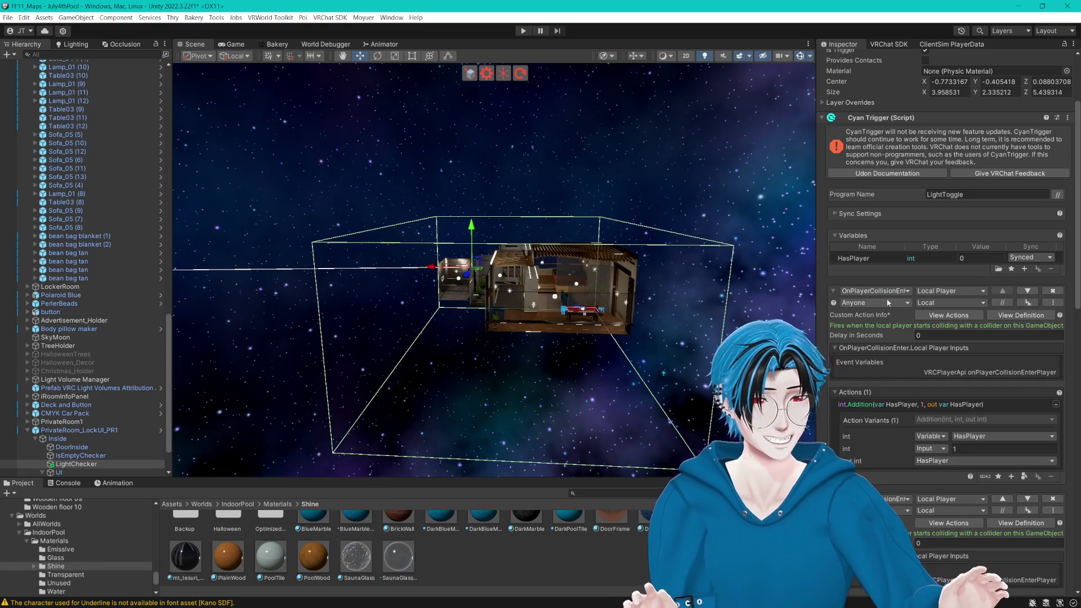
Step: Set the first Cyan Trigger event to OnPlayerTriggerEnter.Local Player
left_click(878, 292)
type("Tri")
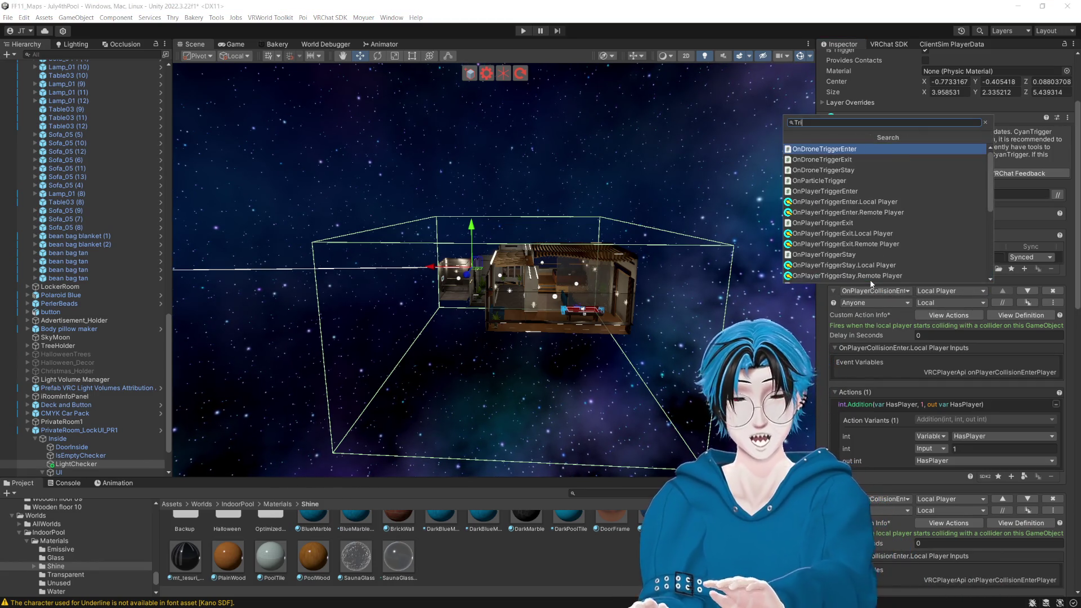
type("ggerEnter")
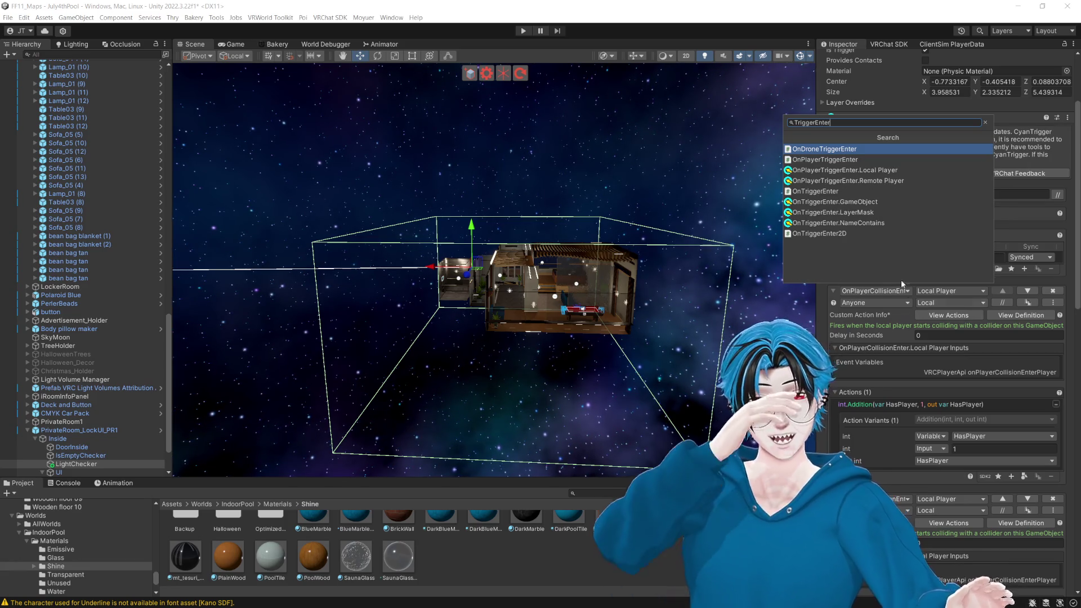
left_click(863, 170)
Step: Set the second event to OnPlayerTriggerExit.Local Player and save the scene
scroll(910, 383, "down", 4)
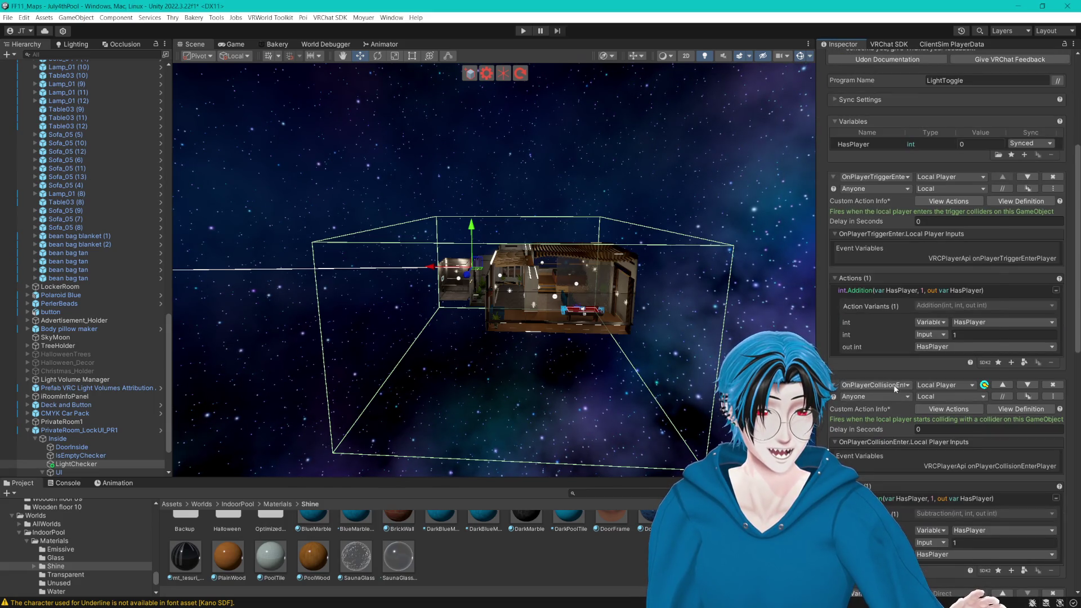
left_click(894, 384)
type("trigger")
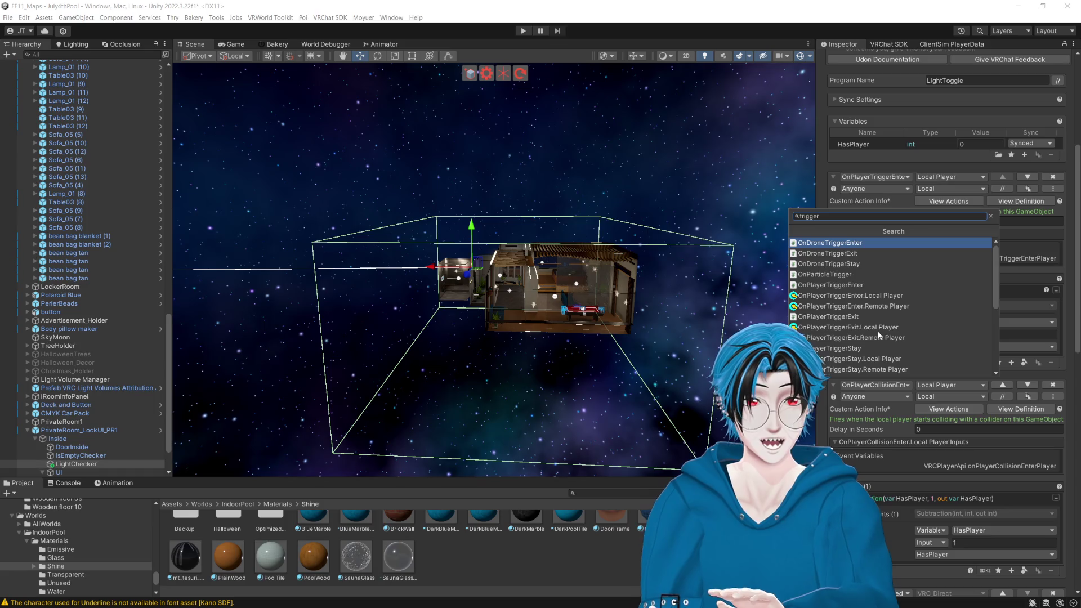
type("ex")
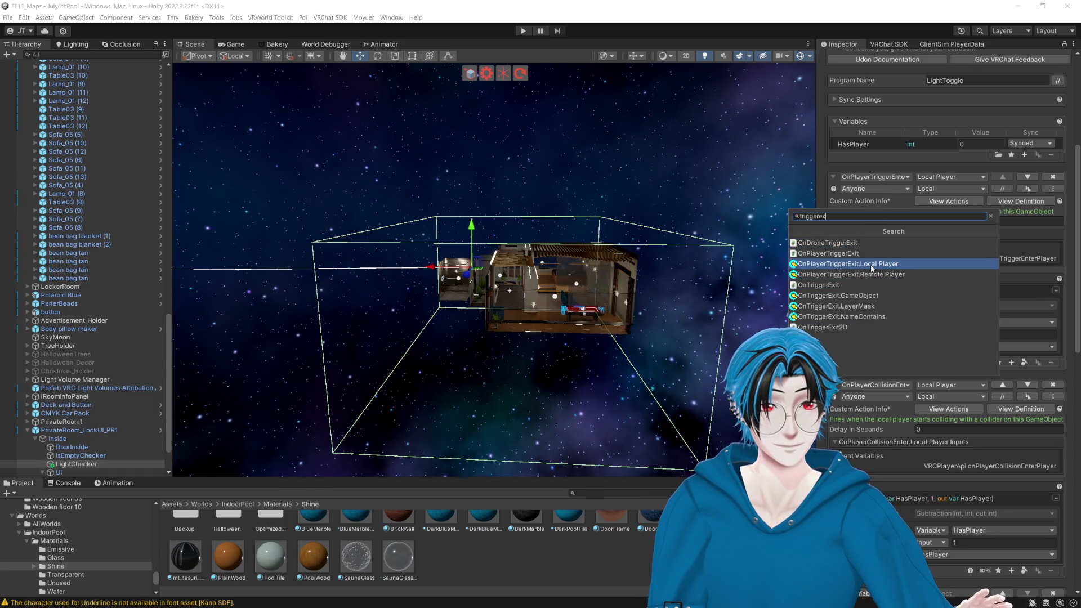
left_click(871, 264)
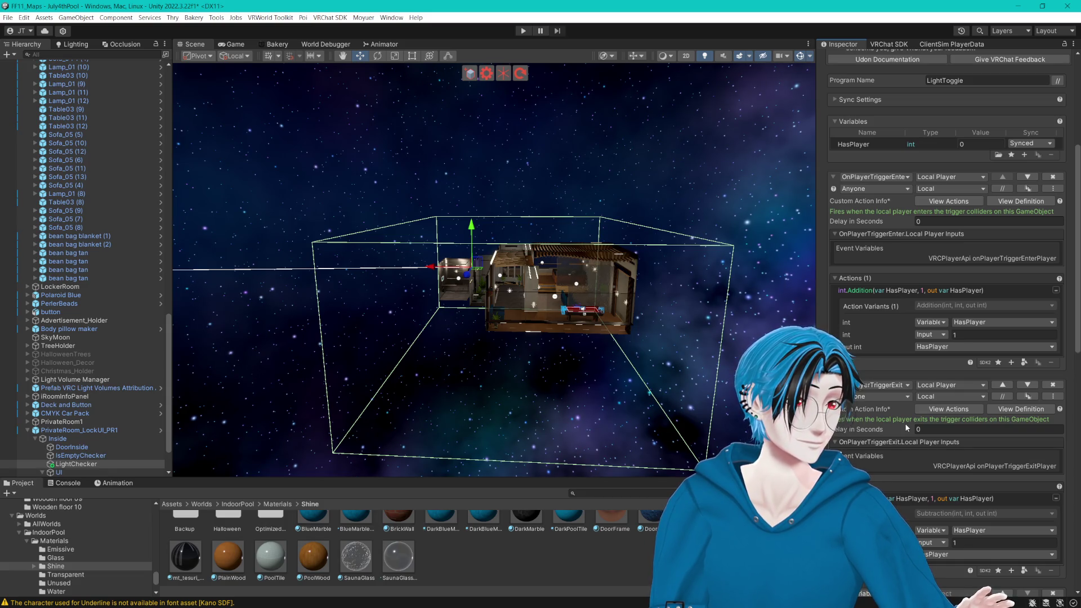
key("ctrl+s")
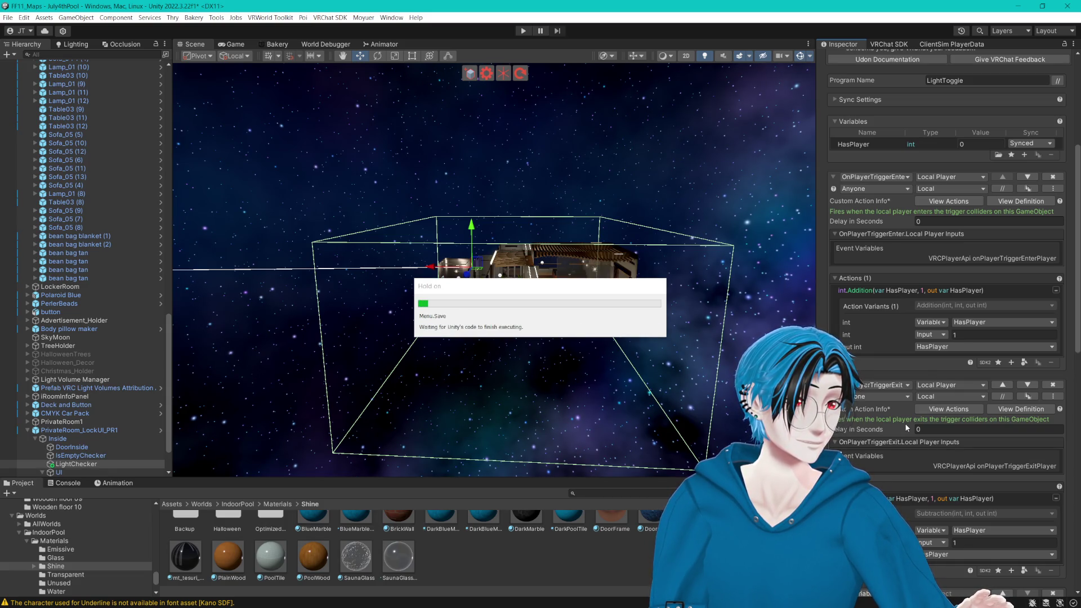
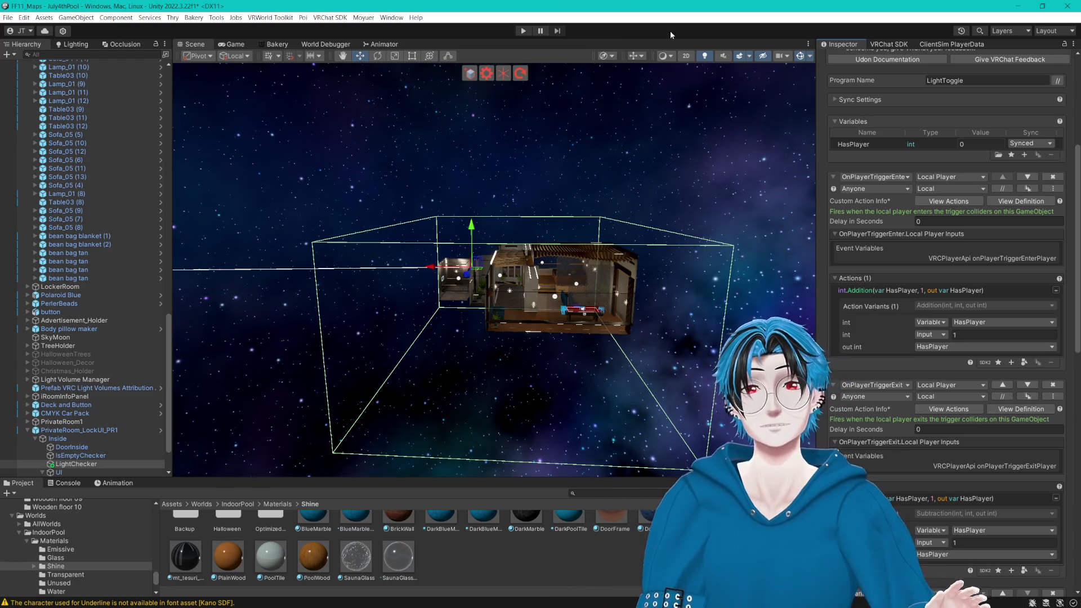
Step: Dock the Game view as its own panel right of the Scene view and resize both panels
mouse_move(597, 265)
left_mouse_down()
mouse_move(570, 259)
mouse_move(591, 247)
left_mouse_up()
scroll(600, 240, "up", 5)
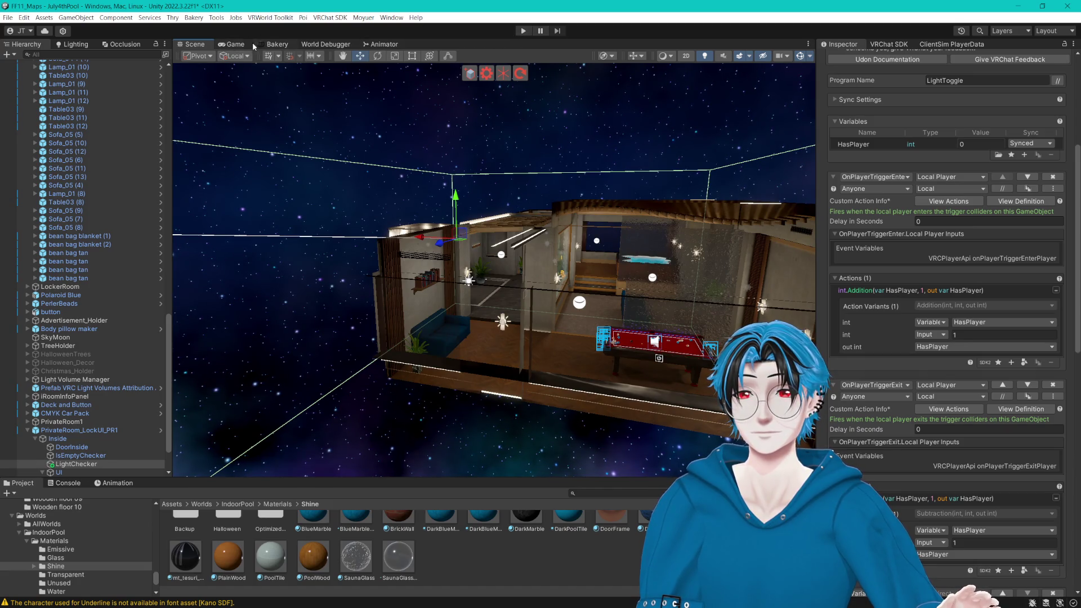
left_click(229, 46)
mouse_move(229, 46)
left_mouse_down()
mouse_move(671, 269)
mouse_move(704, 270)
left_mouse_up()
left_click_drag(820, 281, 904, 280)
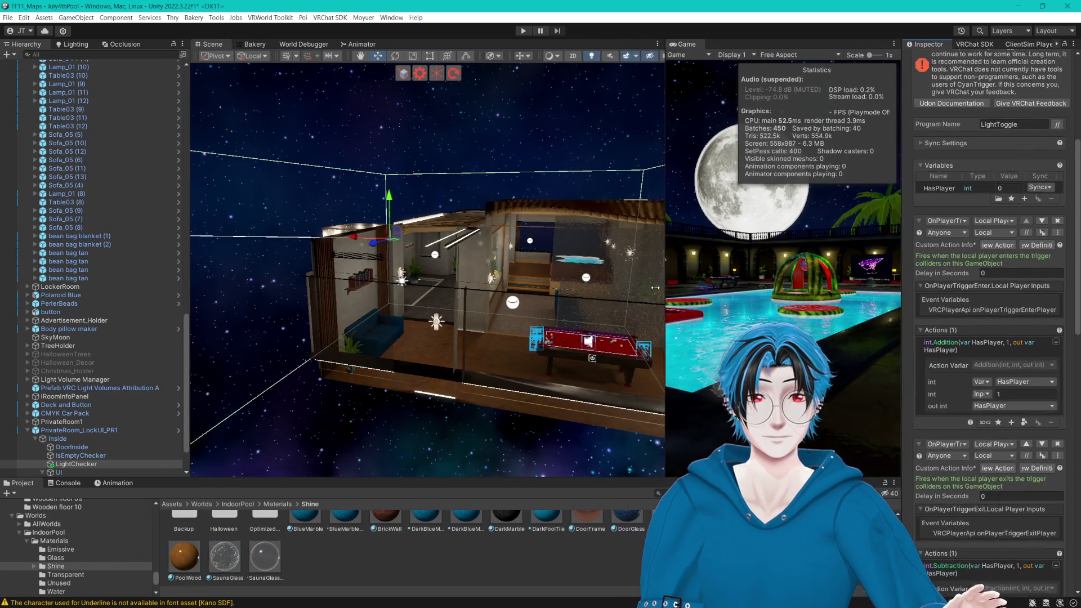
left_click_drag(663, 254, 509, 254)
Step: Frame PrivateBuilding in the Scene view, then start play mode
key("f")
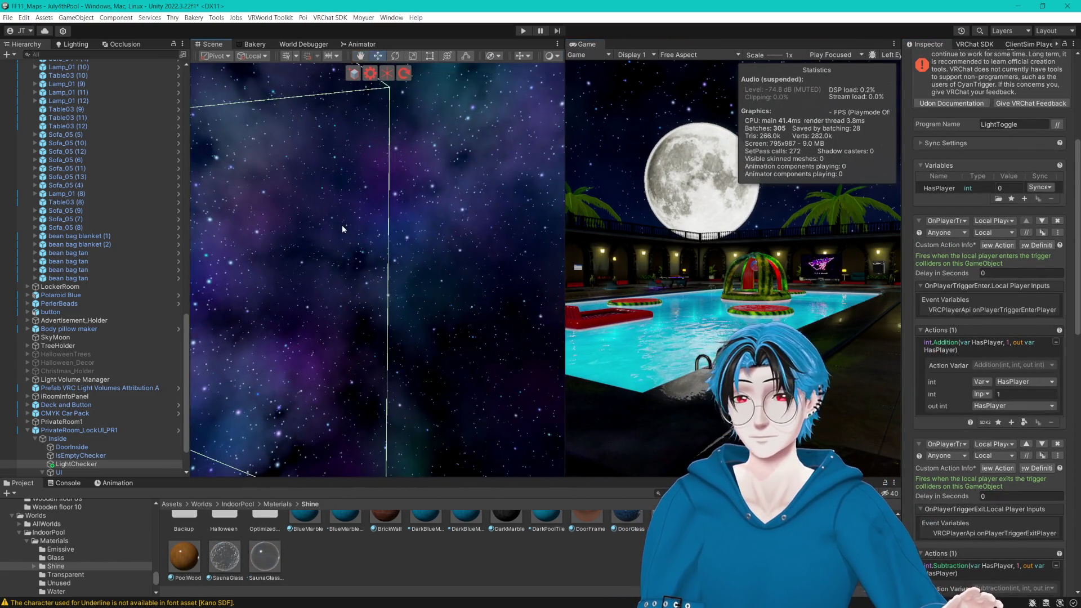
scroll(132, 152, "up", 3)
scroll(107, 293, "up", 10)
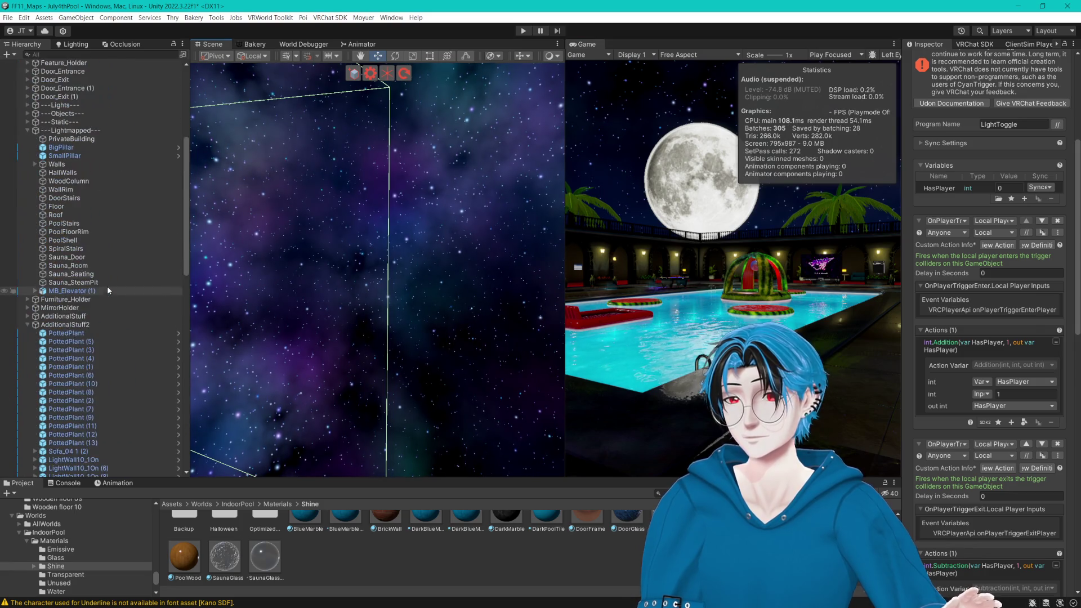
left_click(68, 140)
key("f")
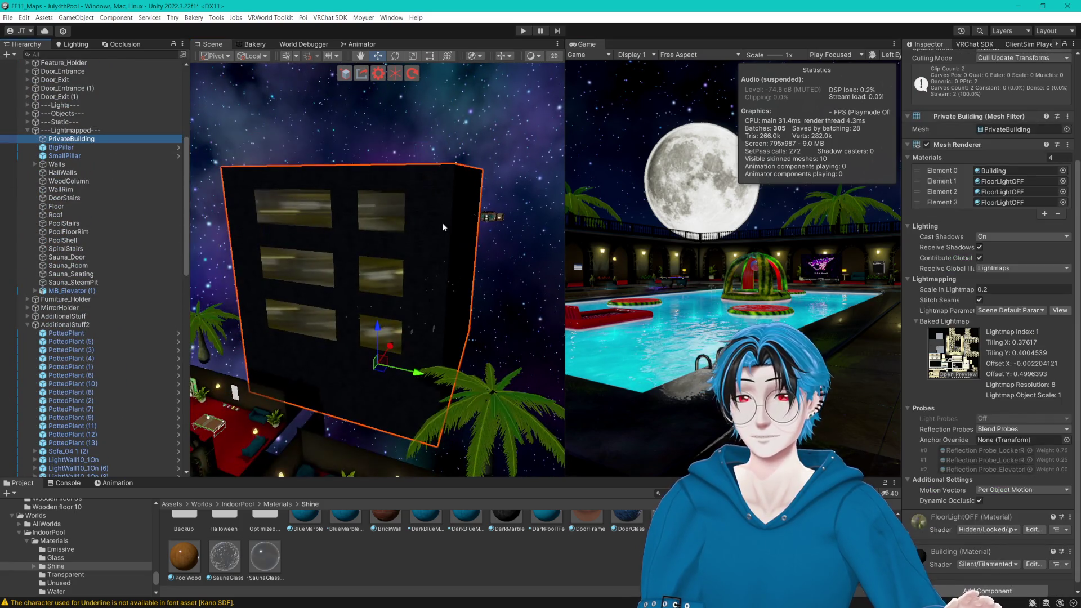
left_click(501, 304)
left_click_drag(501, 304, 530, 269)
scroll(530, 268, "up", 2)
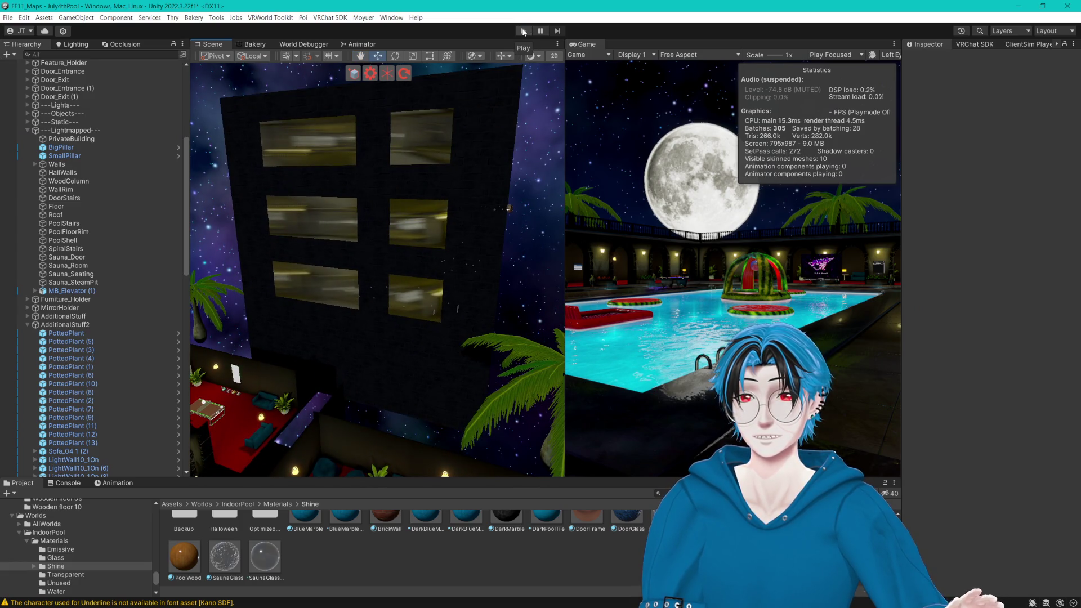
left_click(523, 31)
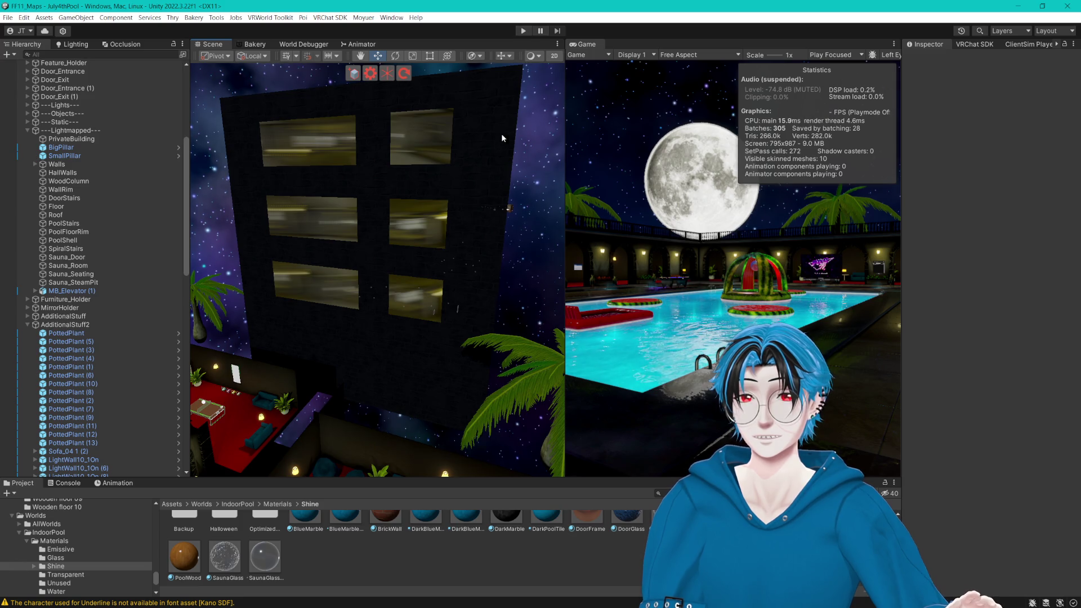
Step: Close the Client Sim menu and walk through the lobby and elevator into the private room
scroll(501, 134, "down", 2)
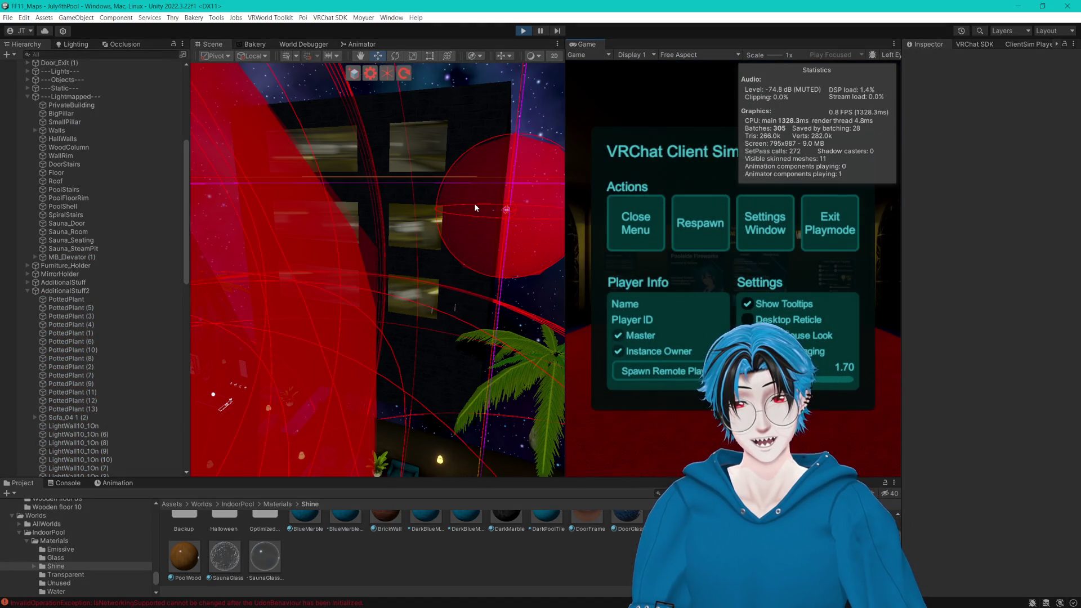
left_click(614, 199)
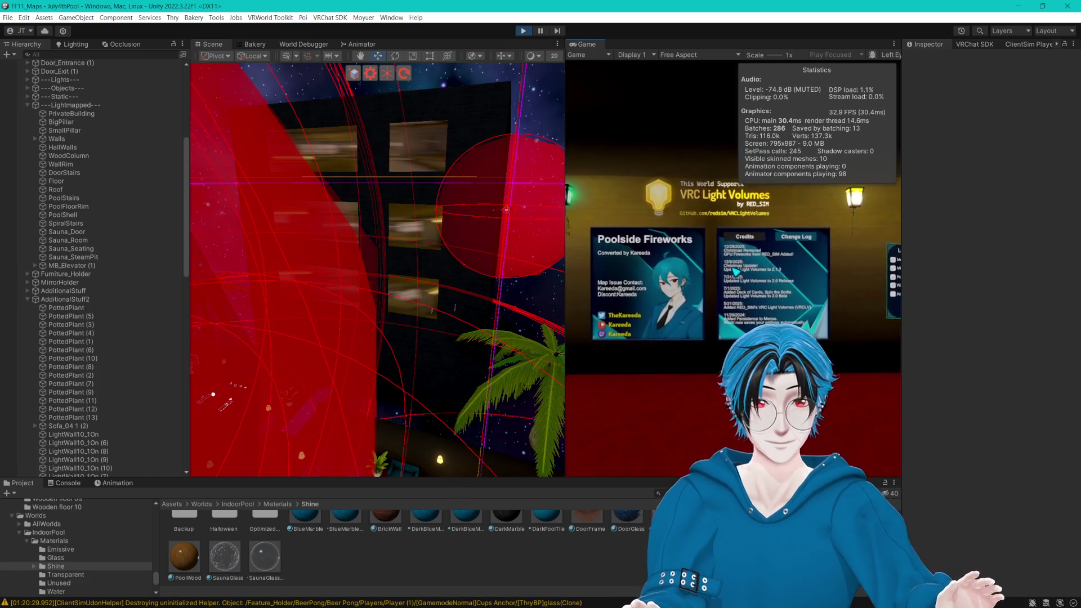
key("w")
key("a")
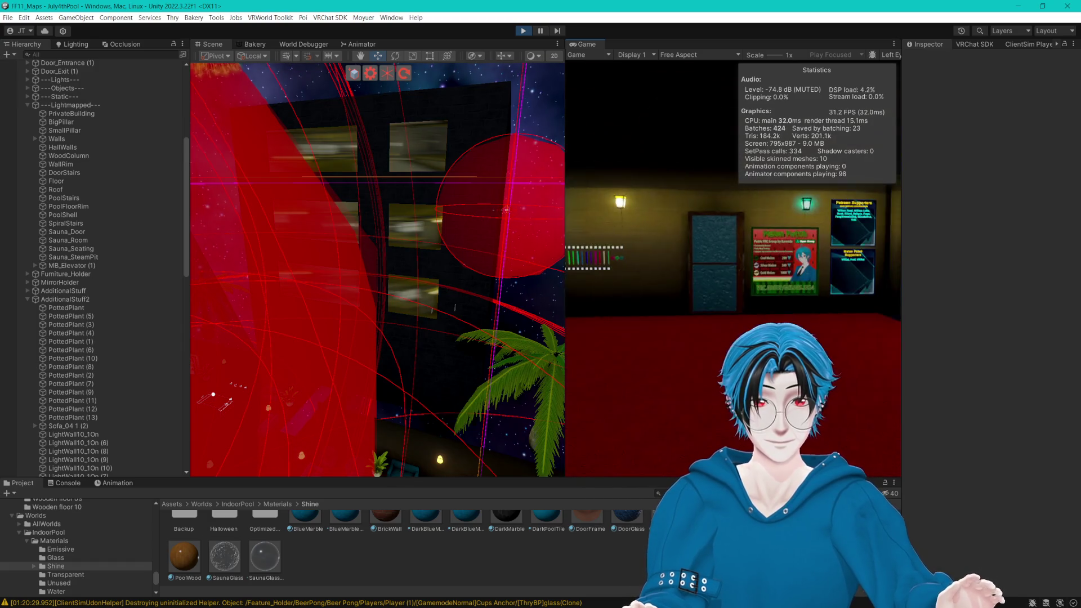
key("w")
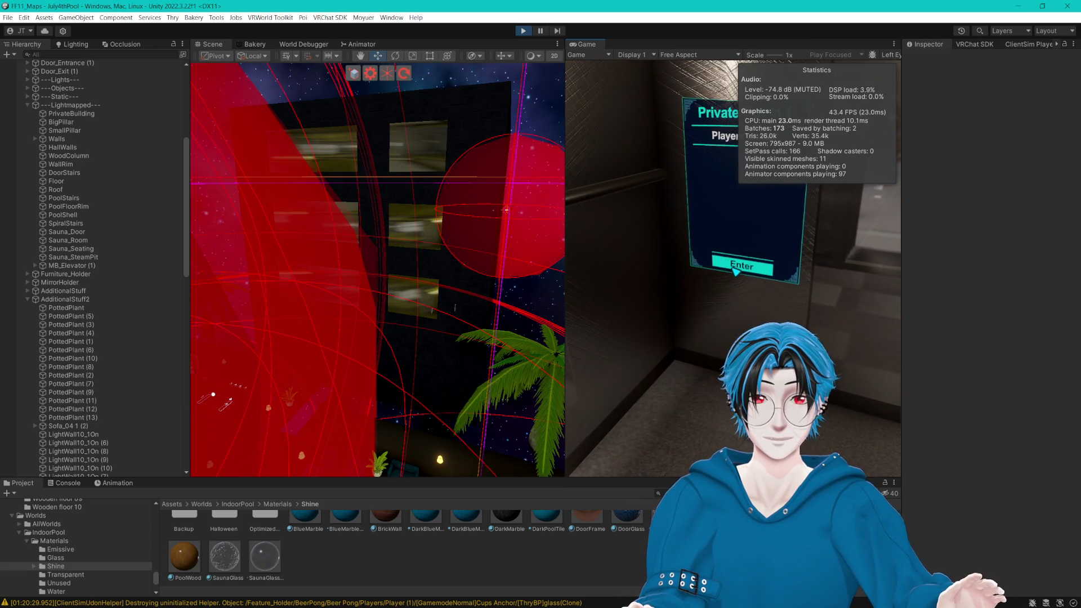
left_click(736, 272)
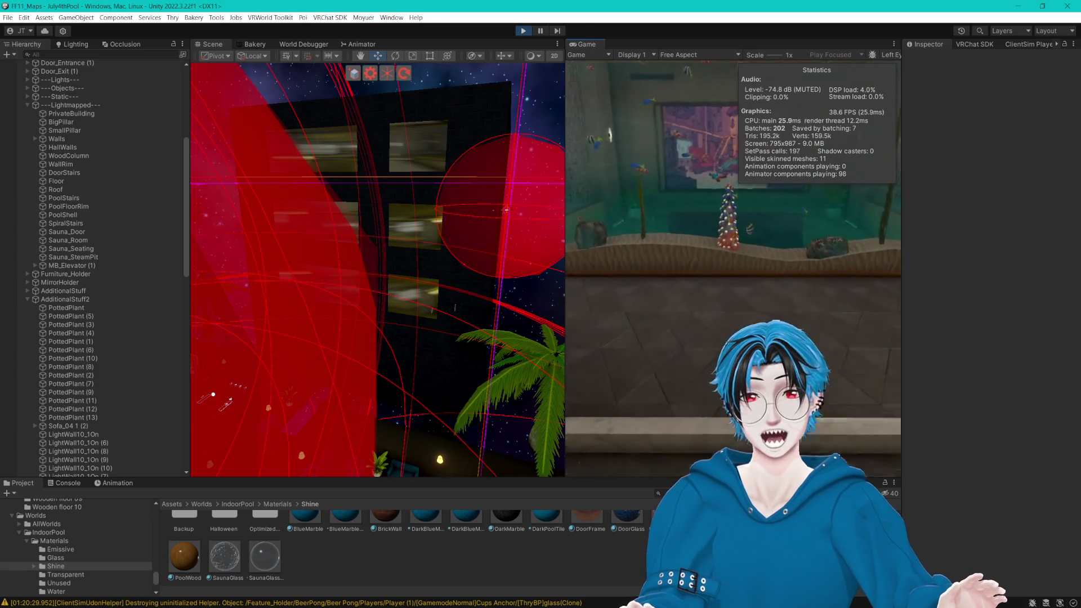
Step: Reopen the Client Sim menu and select the LightChecker object
key("Escape")
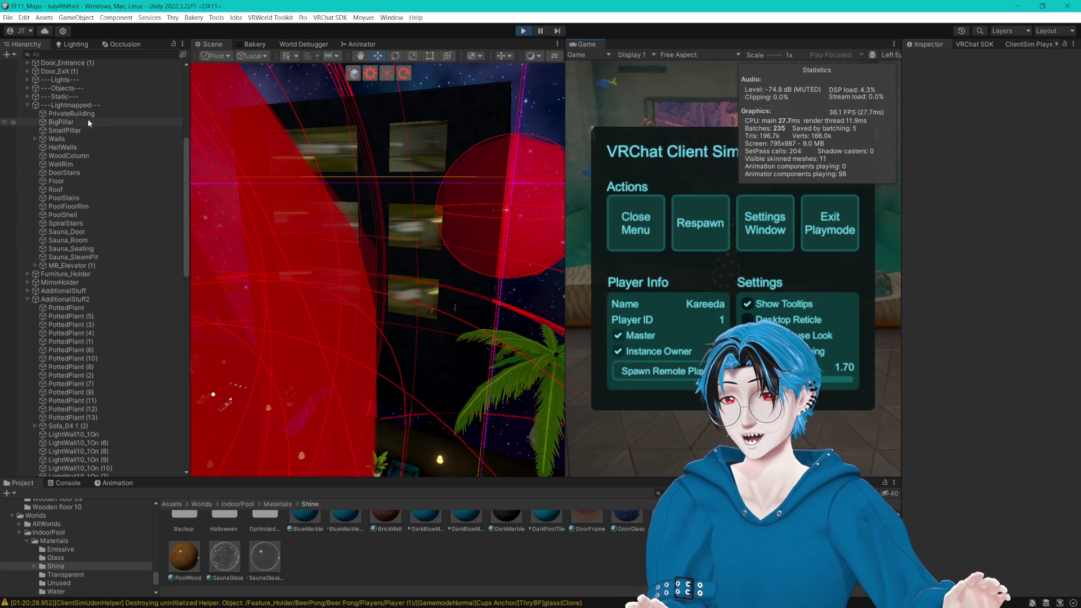
scroll(103, 310, "down", 20)
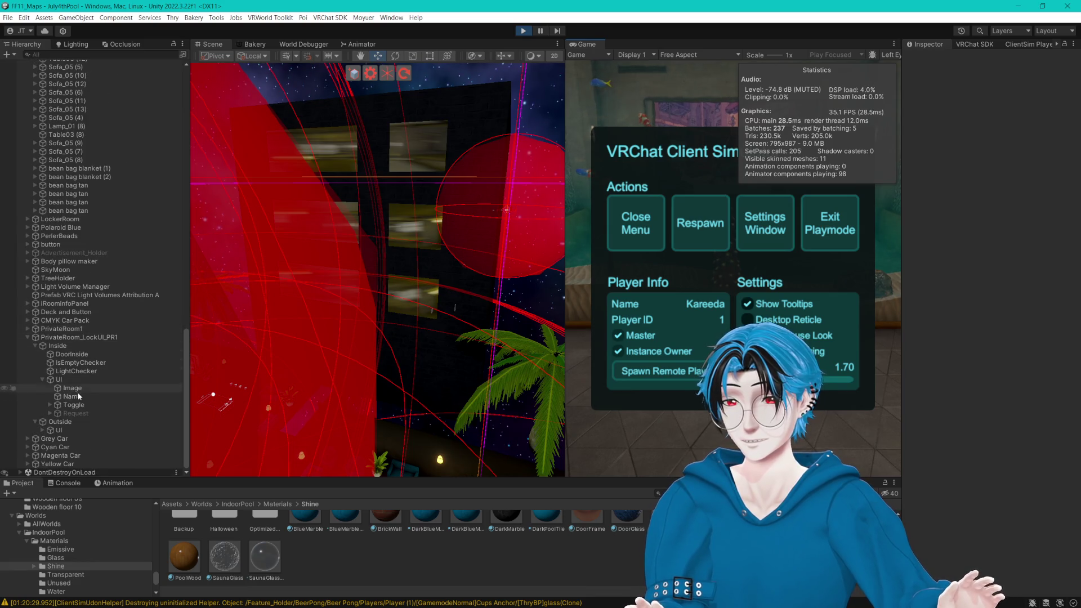
left_click(77, 370)
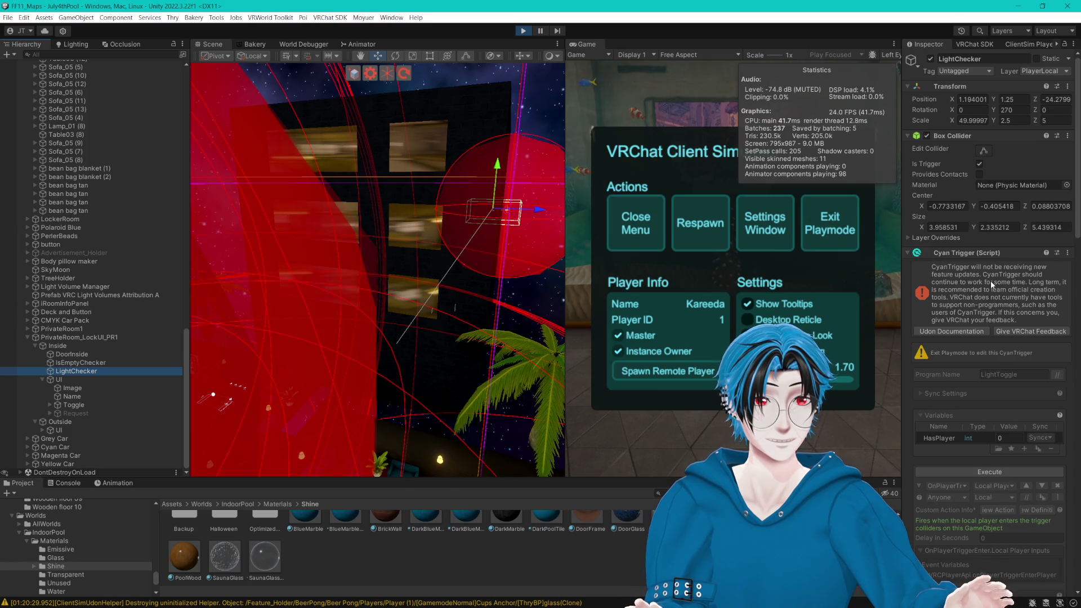
Step: Switch LightChecker's layer to Default, then to MirrorReflection
left_click(1055, 72)
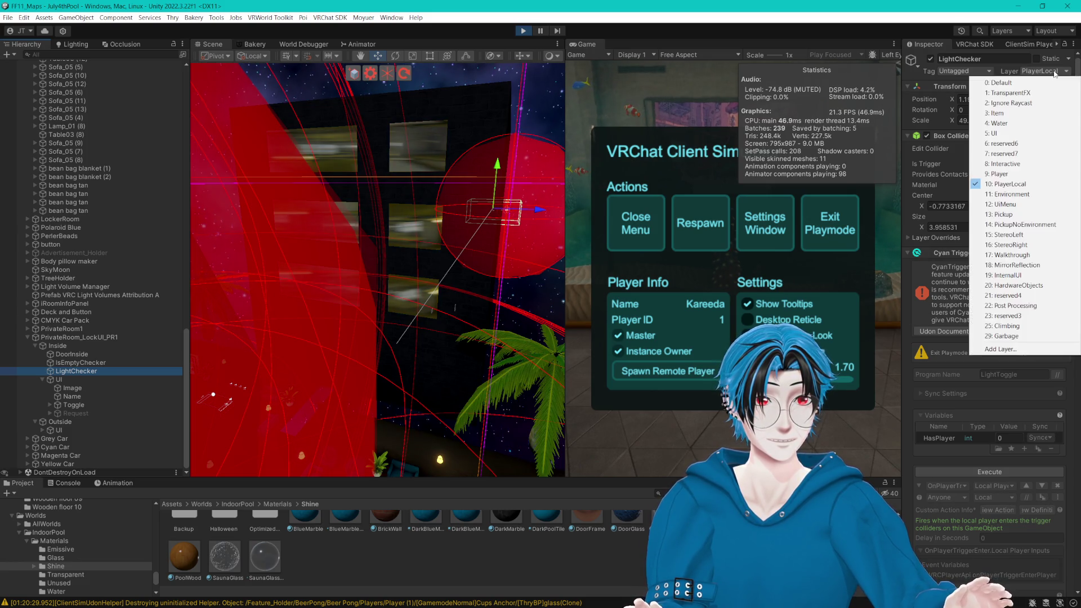
left_click(1034, 83)
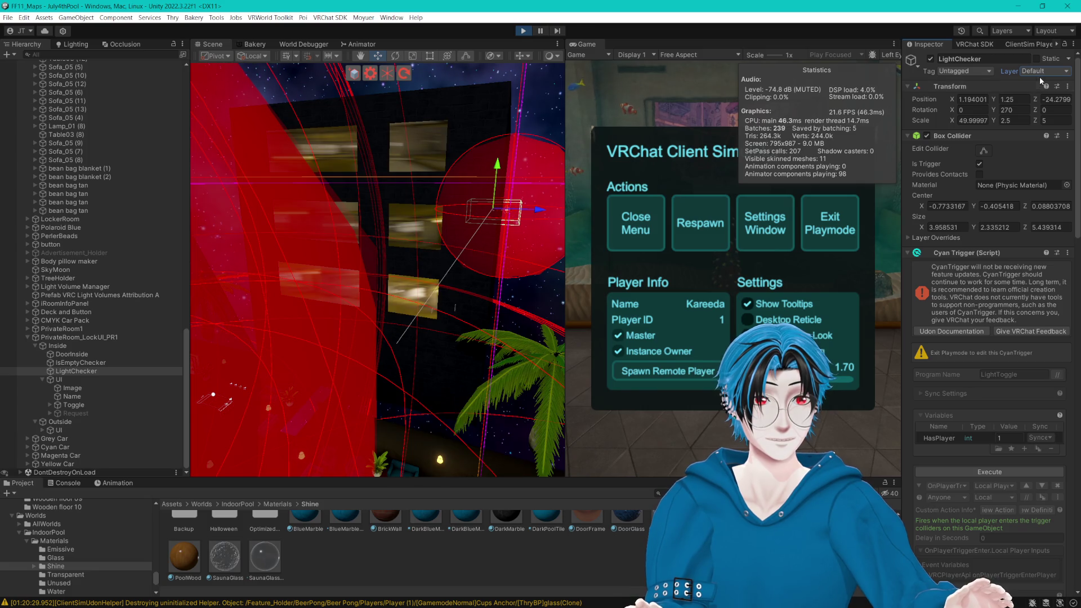
left_click(1048, 72)
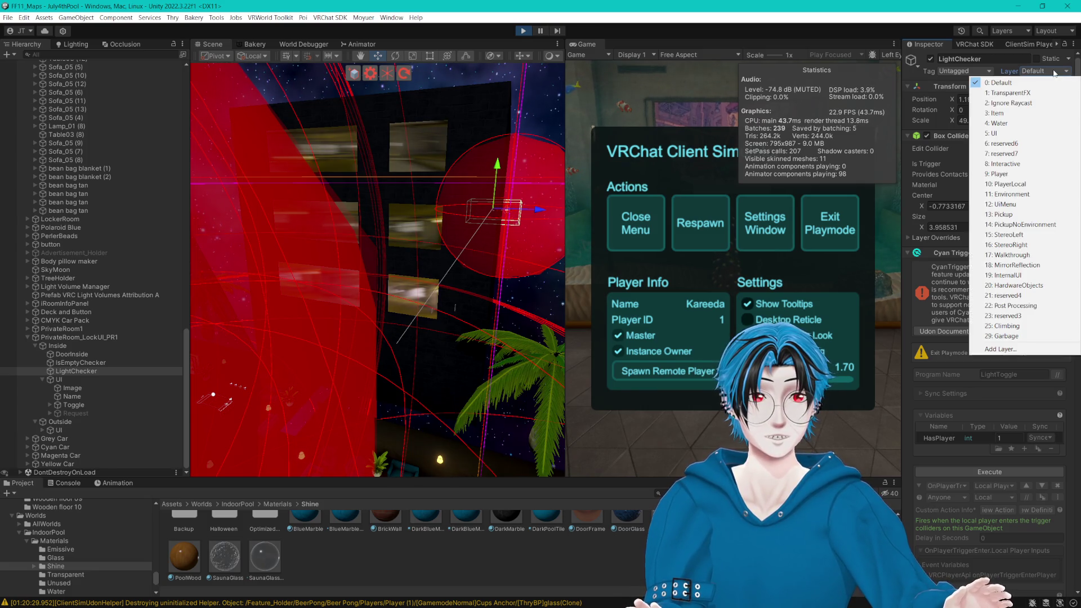
left_click(1020, 266)
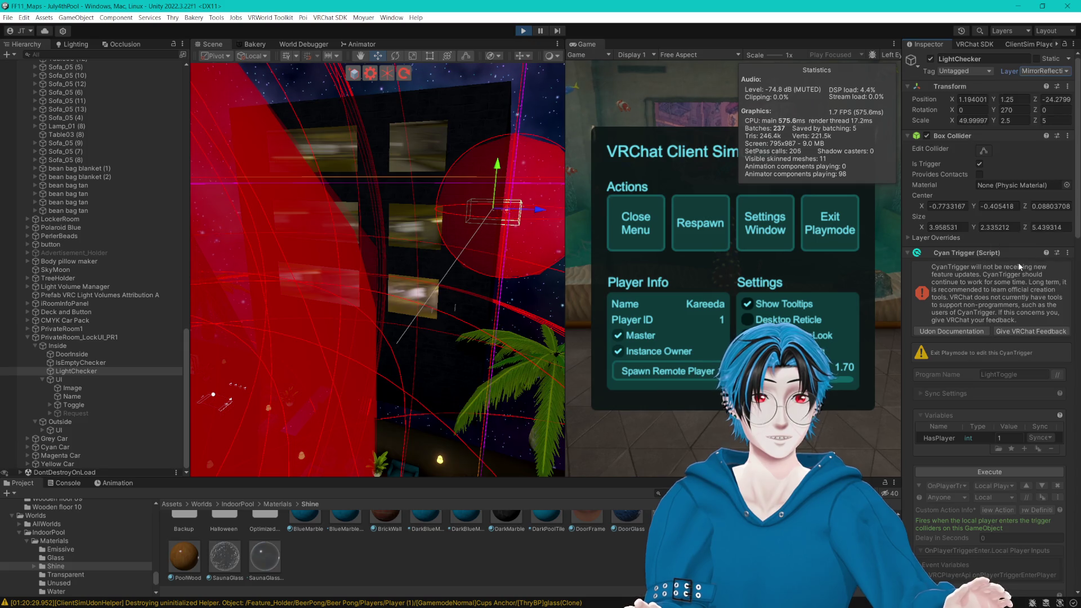
Step: Exit and re-enter the private room to test the trigger, then stop play mode
left_click(648, 233)
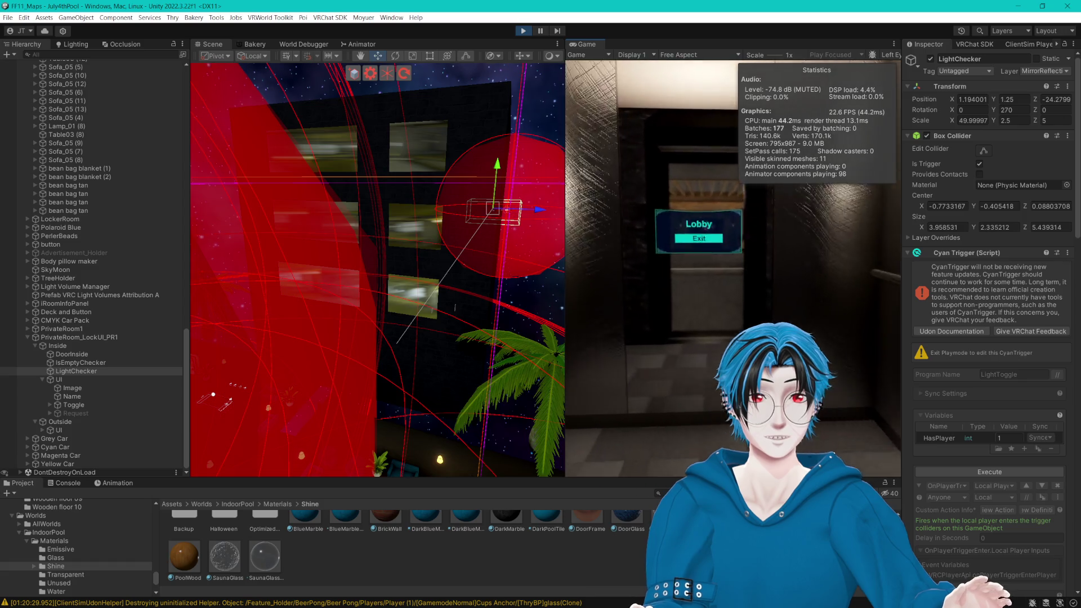
key("w")
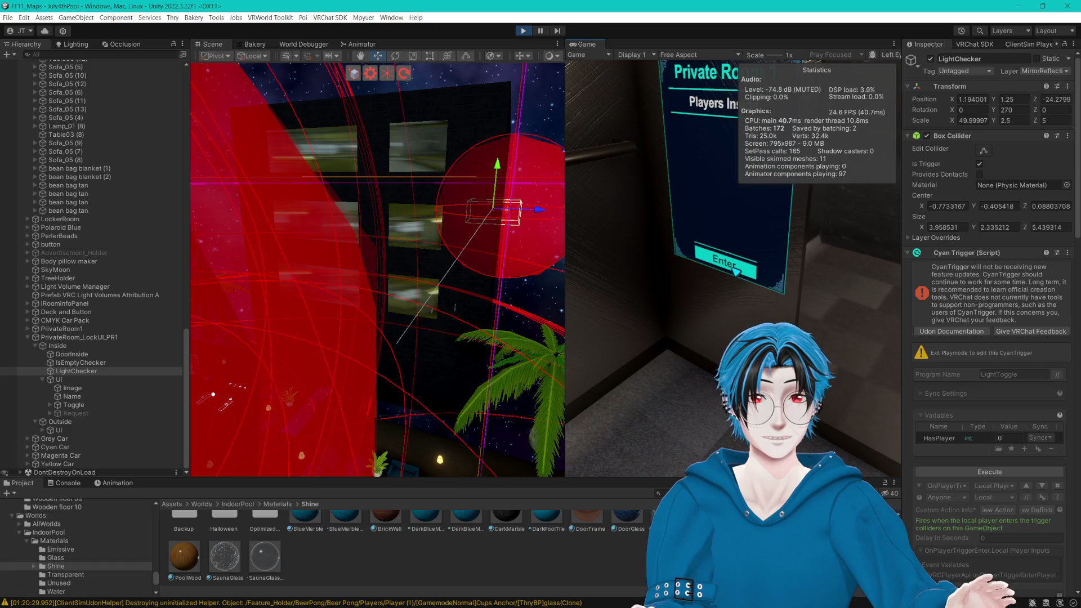
left_click(736, 271)
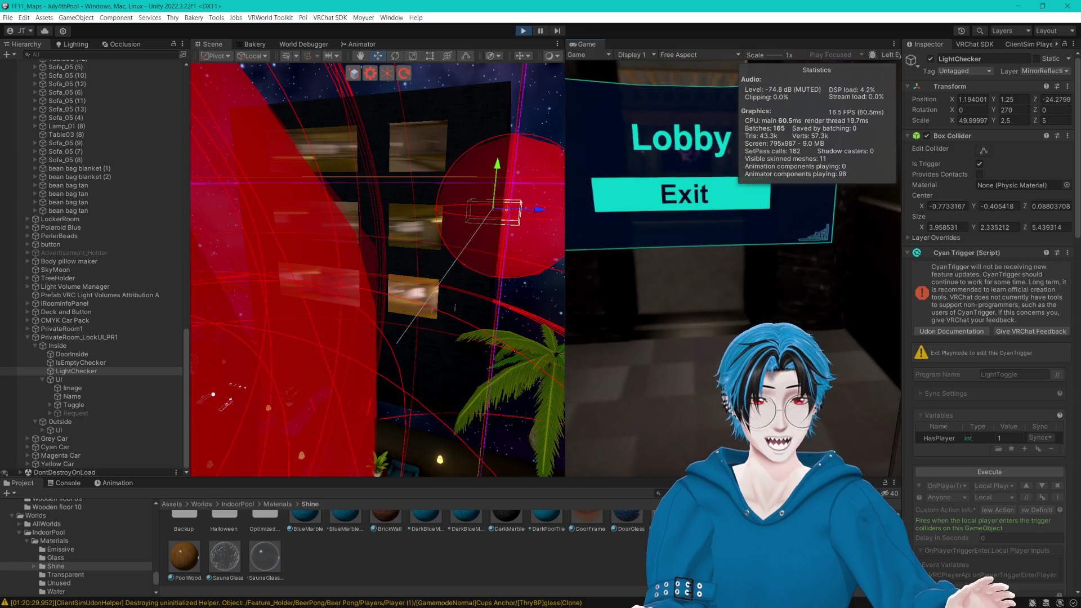
left_click(736, 272)
key("w")
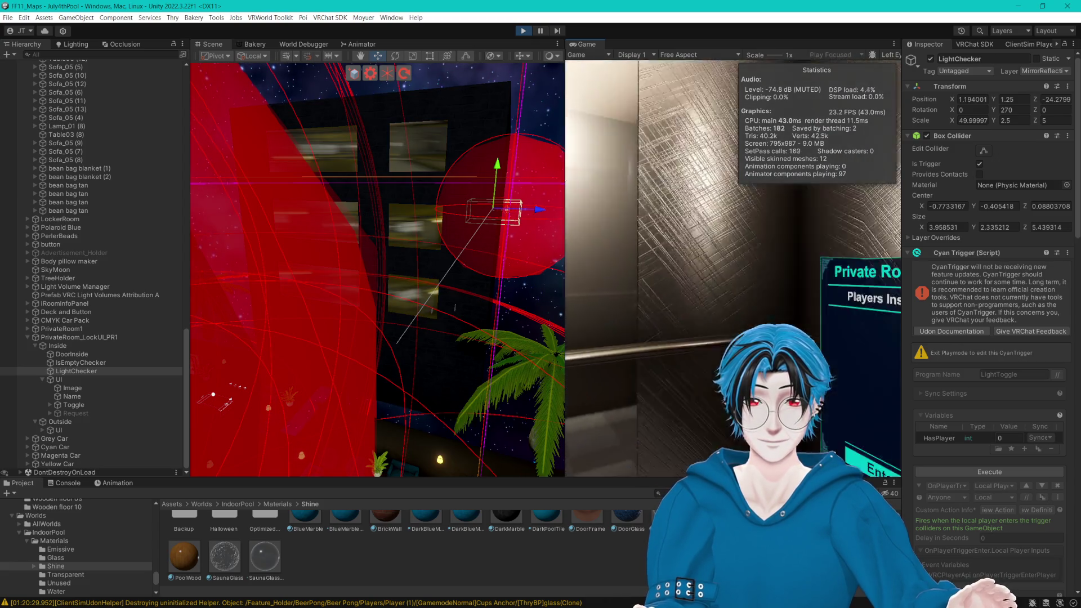
left_click(736, 272)
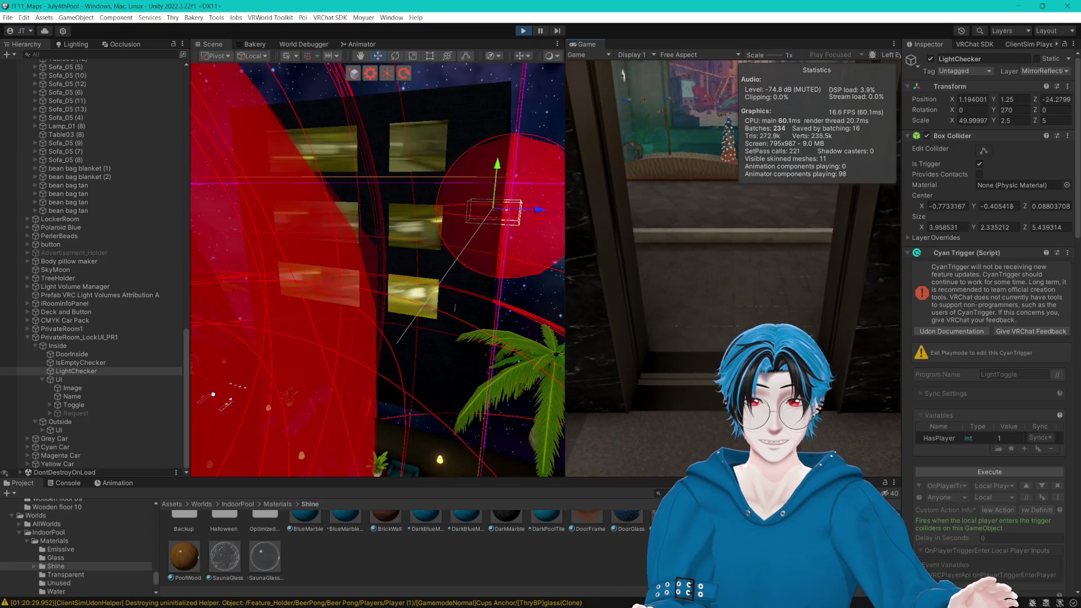
key("Escape")
left_click(525, 31)
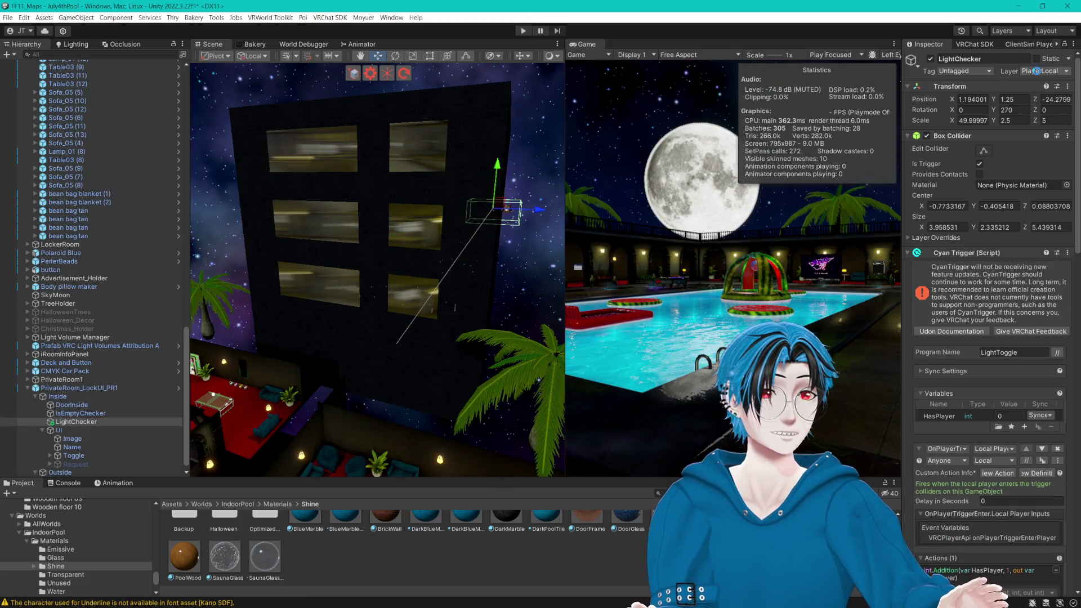
Step: Set LightChecker's layer to MirrorReflection and deselect it
left_click(1037, 71)
left_click(1013, 266)
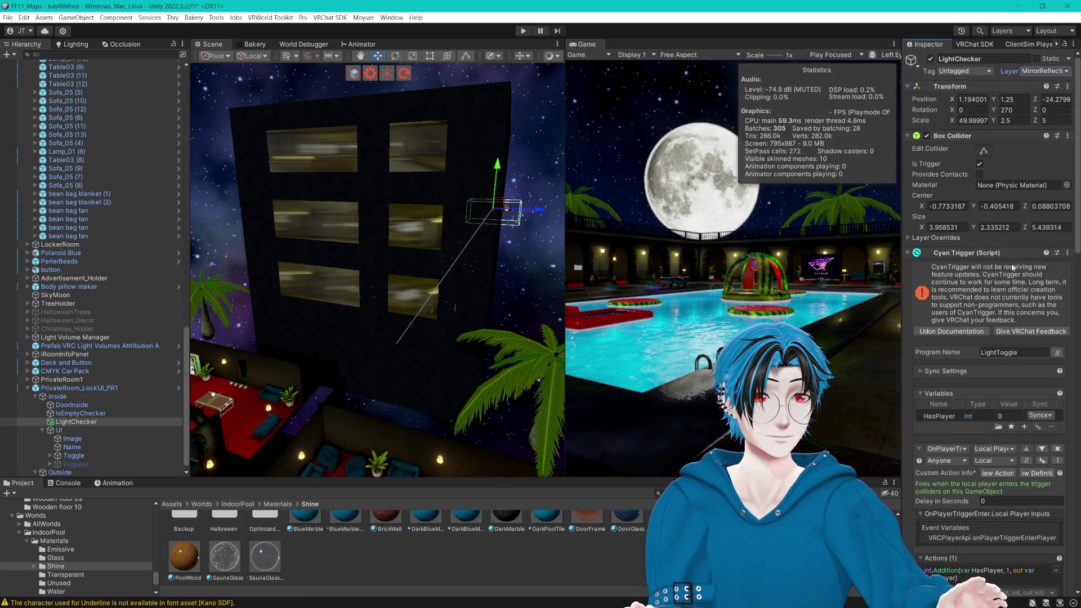
key("ctrl+shift+d")
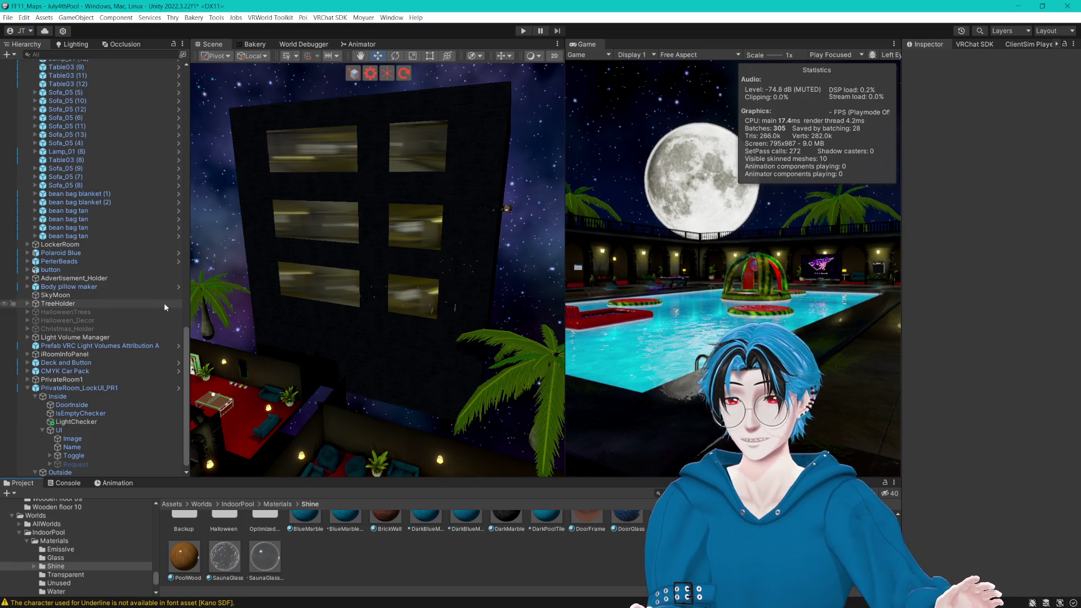
Step: Collapse PrivateRoom_LockUI_PR1 and dock the Game tab beside the Scene tab, returning to Scene
left_click(28, 388)
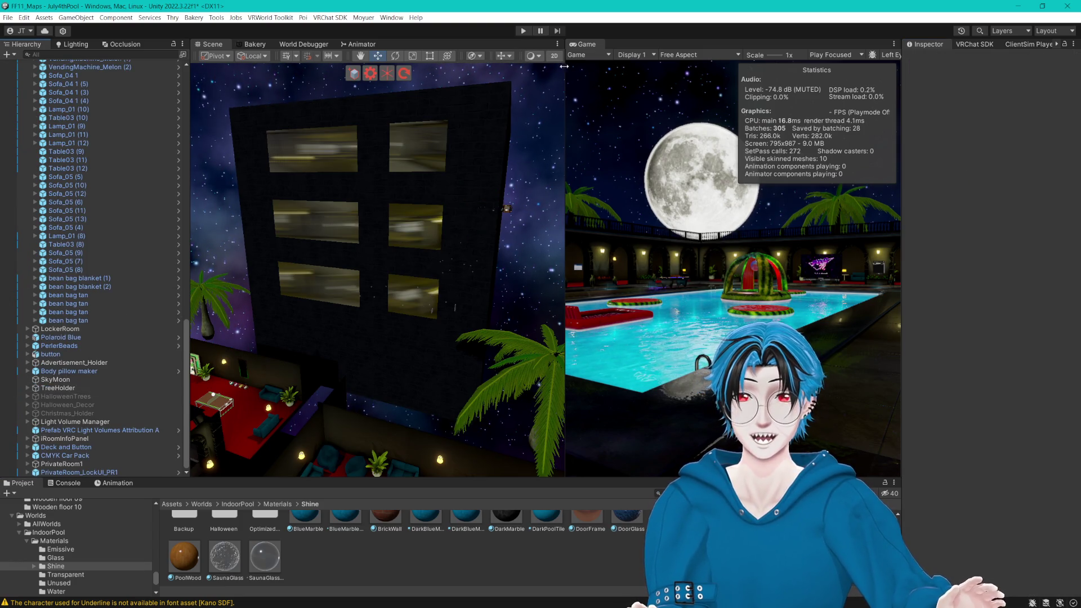
left_click_drag(254, 53, 246, 52)
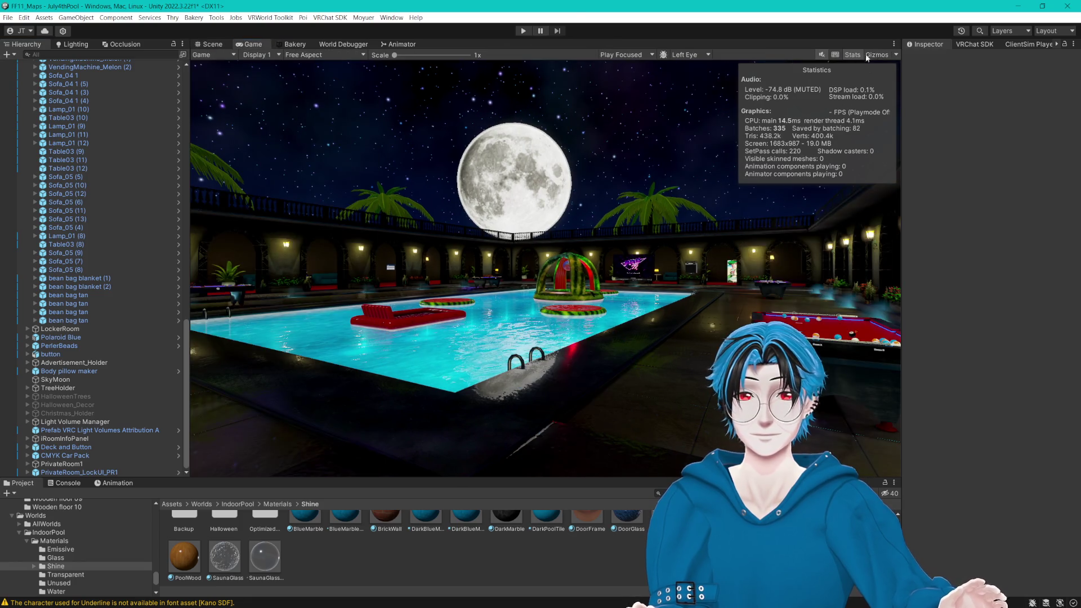
left_click(211, 45)
mouse_move(703, 169)
left_mouse_down()
mouse_move(635, 189)
mouse_move(609, 228)
mouse_move(698, 266)
mouse_move(688, 245)
mouse_move(653, 242)
mouse_move(684, 201)
mouse_move(628, 219)
mouse_move(494, 208)
mouse_move(555, 229)
mouse_move(483, 212)
mouse_move(663, 207)
mouse_move(471, 199)
mouse_move(513, 190)
mouse_move(387, 217)
mouse_move(507, 242)
left_mouse_up()
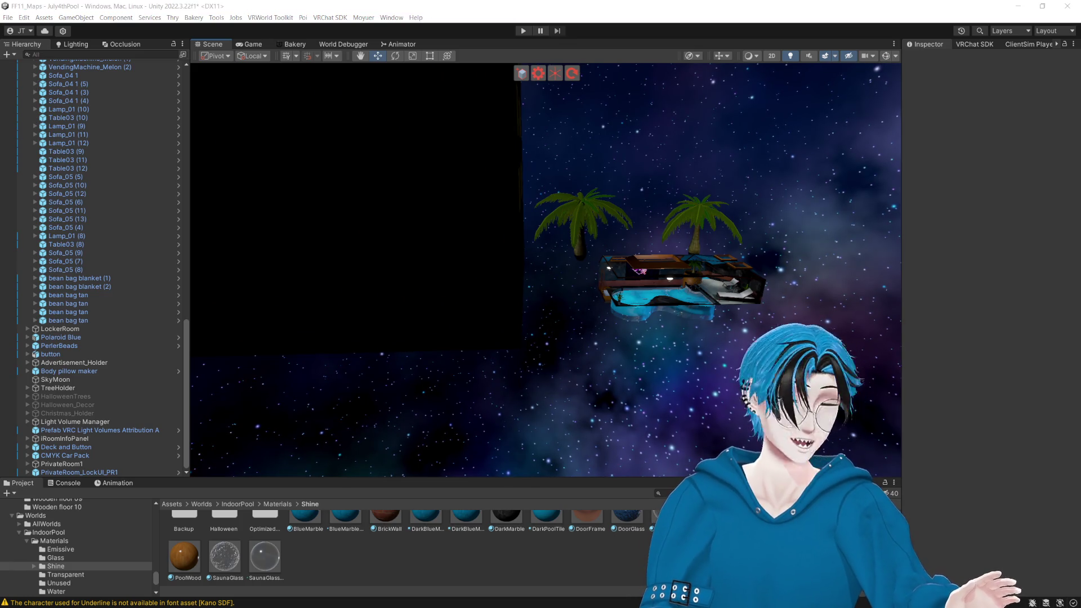
Step: Fly the Scene view past the far wall, pool balconies and Melon Patch door
left_click(561, 145)
scroll(576, 228, "up", 5)
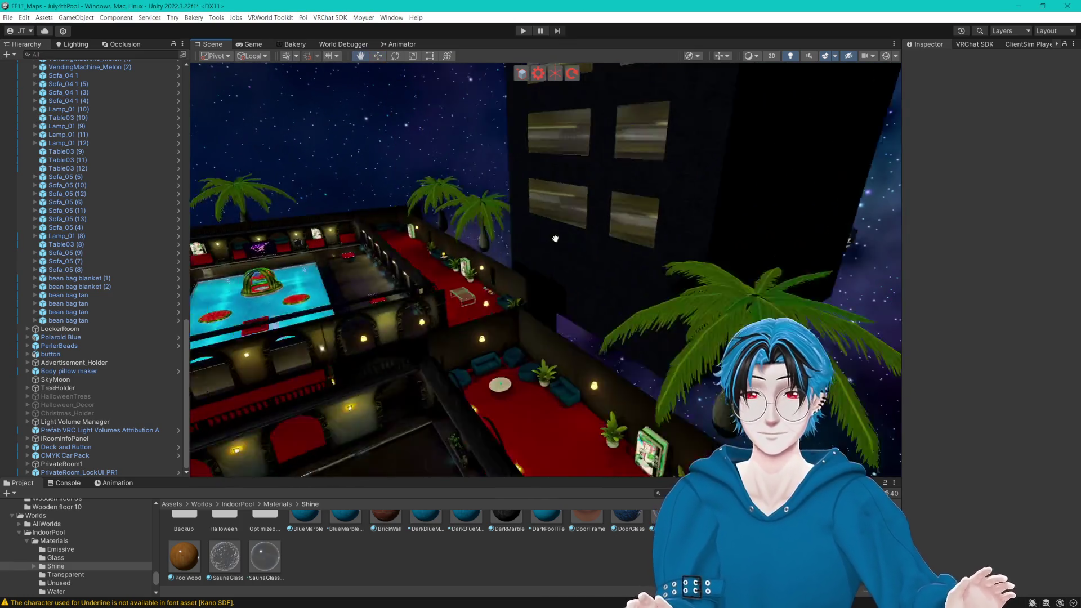
scroll(555, 239, "up", 10)
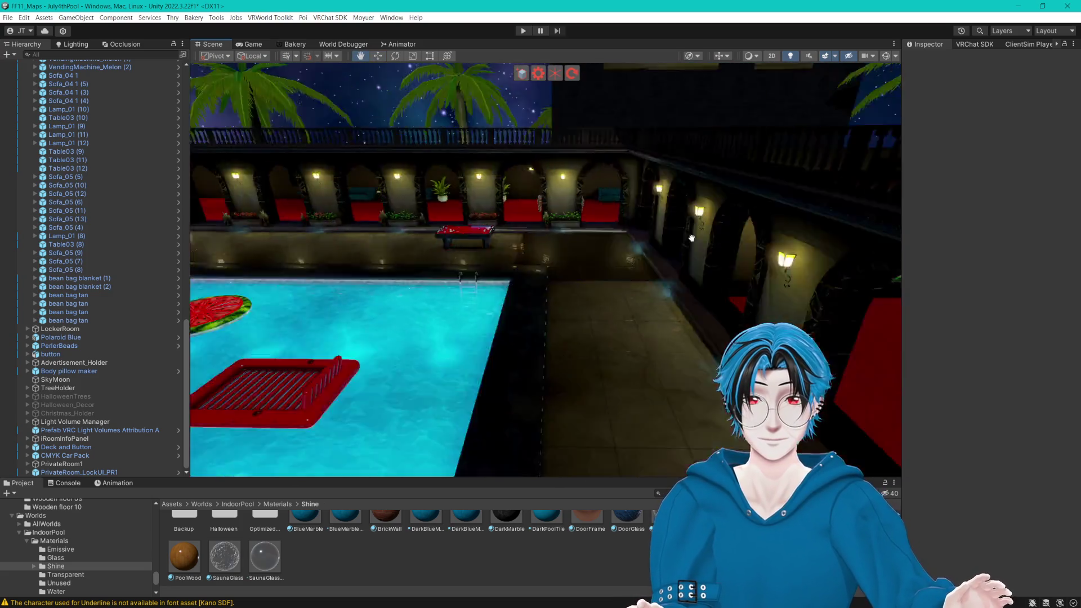
mouse_move(692, 238)
left_mouse_down()
mouse_move(723, 243)
mouse_move(569, 265)
mouse_move(624, 262)
mouse_move(309, 227)
mouse_move(400, 237)
mouse_move(498, 226)
left_mouse_up()
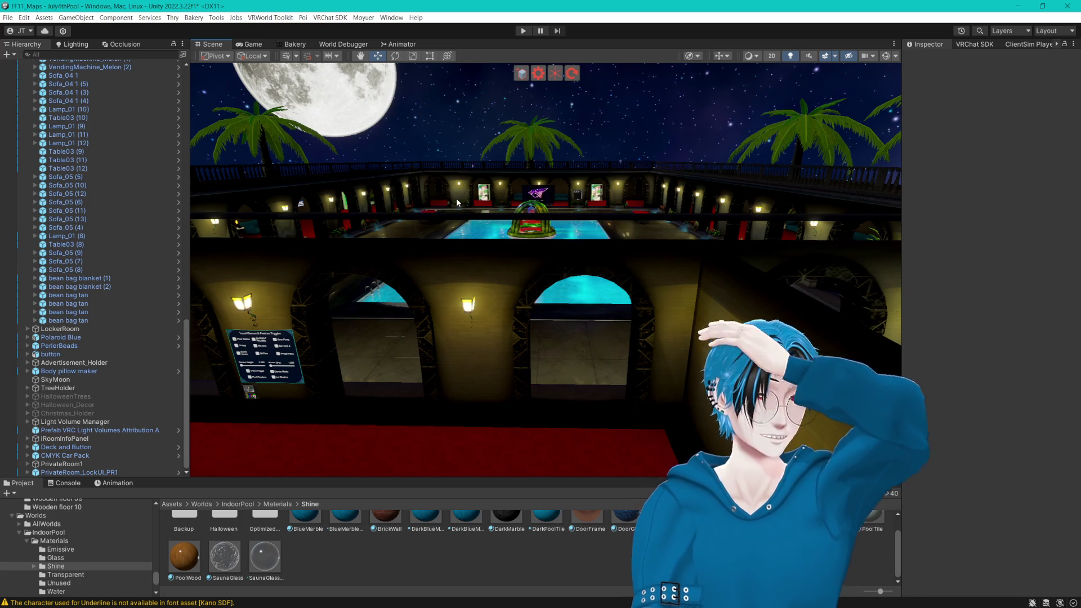
mouse_move(585, 171)
left_mouse_down()
mouse_move(661, 274)
mouse_move(590, 278)
mouse_move(652, 238)
mouse_move(424, 228)
left_mouse_up()
mouse_move(667, 218)
left_mouse_down()
mouse_move(740, 217)
mouse_move(564, 255)
mouse_move(634, 243)
left_mouse_up()
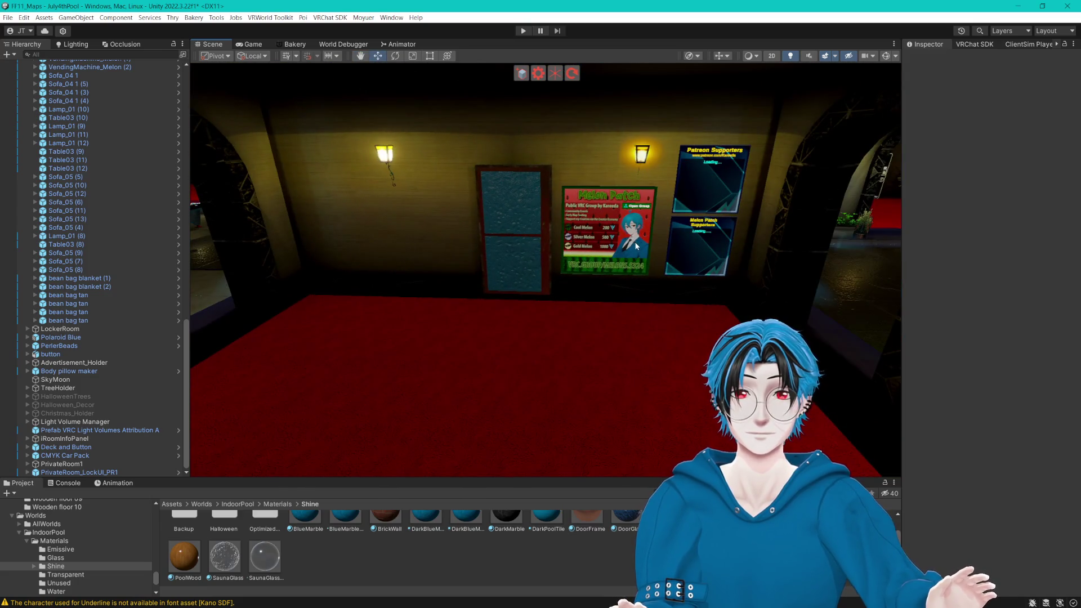
scroll(636, 247, "up", 5)
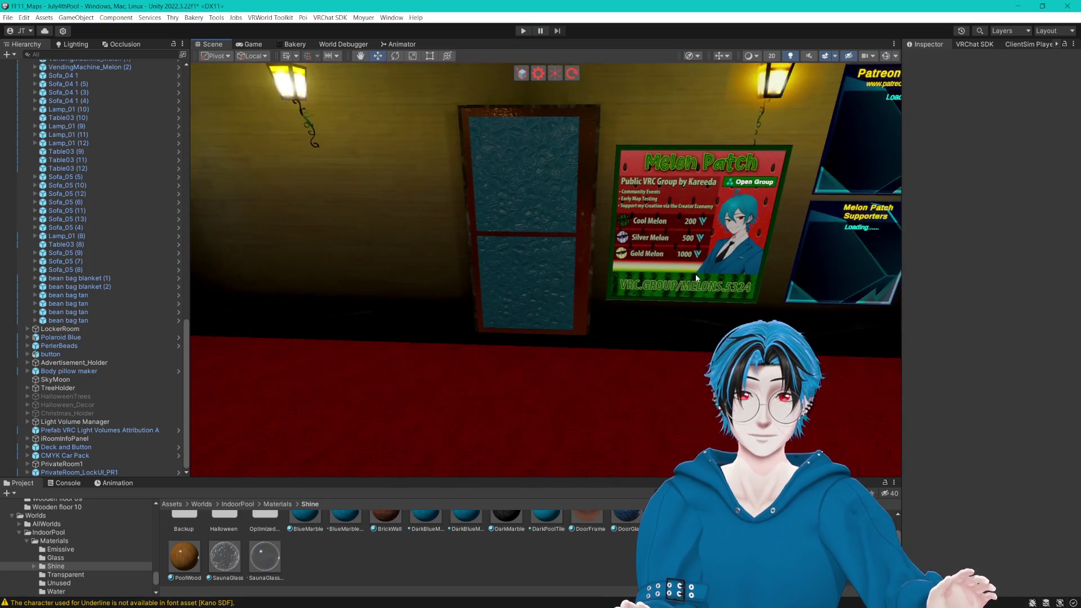
left_click_drag(697, 278, 594, 253)
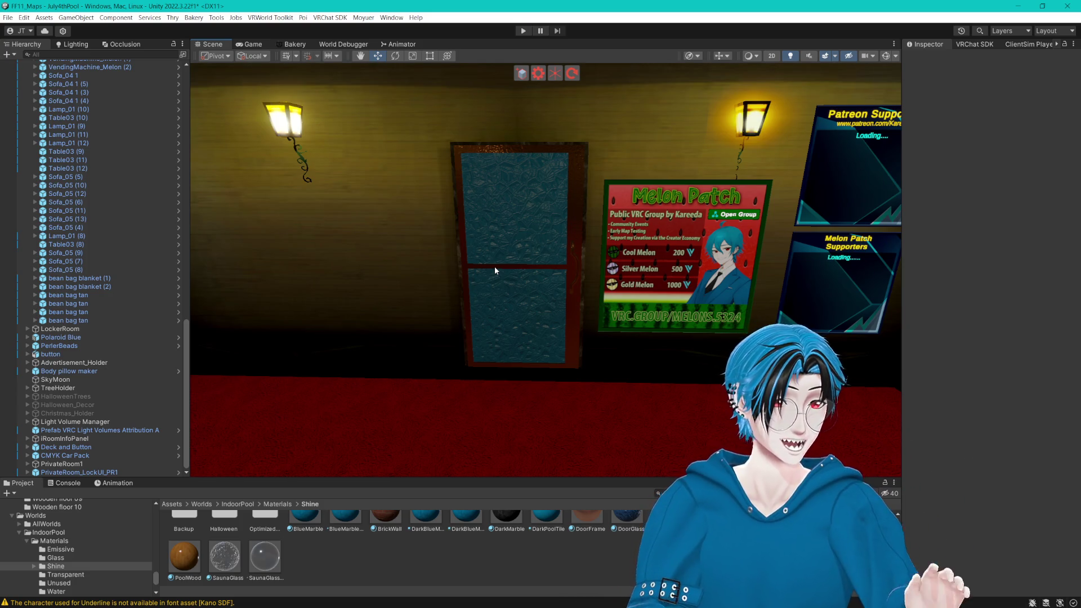
Step: Pull the view out above the pool and swing from the ProTV screen to the aquarium
mouse_move(494, 269)
left_mouse_down()
mouse_move(657, 198)
mouse_move(677, 200)
left_mouse_up()
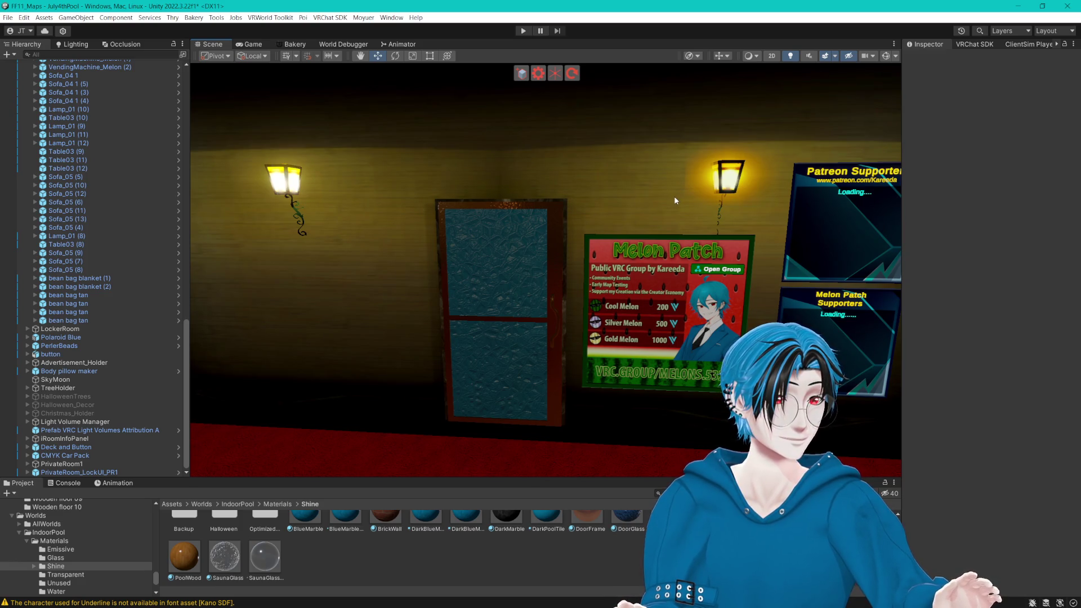
mouse_move(673, 198)
left_mouse_down()
mouse_move(464, 211)
mouse_move(637, 228)
mouse_move(411, 254)
left_mouse_up()
scroll(411, 255, "down", 8)
mouse_move(648, 279)
left_mouse_down()
mouse_move(553, 233)
mouse_move(597, 234)
mouse_move(561, 244)
mouse_move(698, 248)
mouse_move(689, 248)
left_mouse_up()
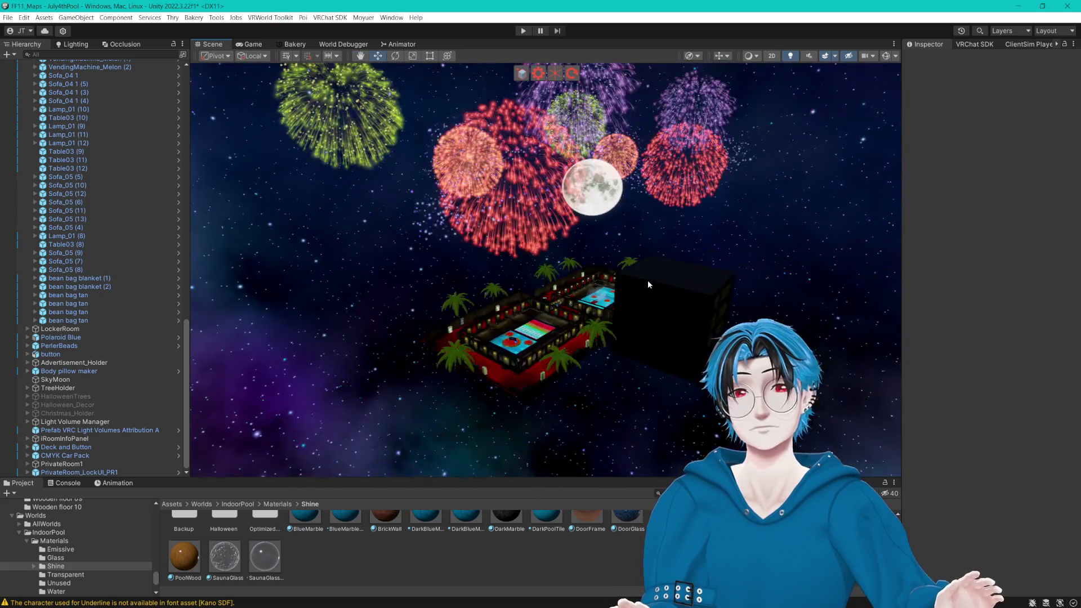
scroll(553, 233, "up", 5)
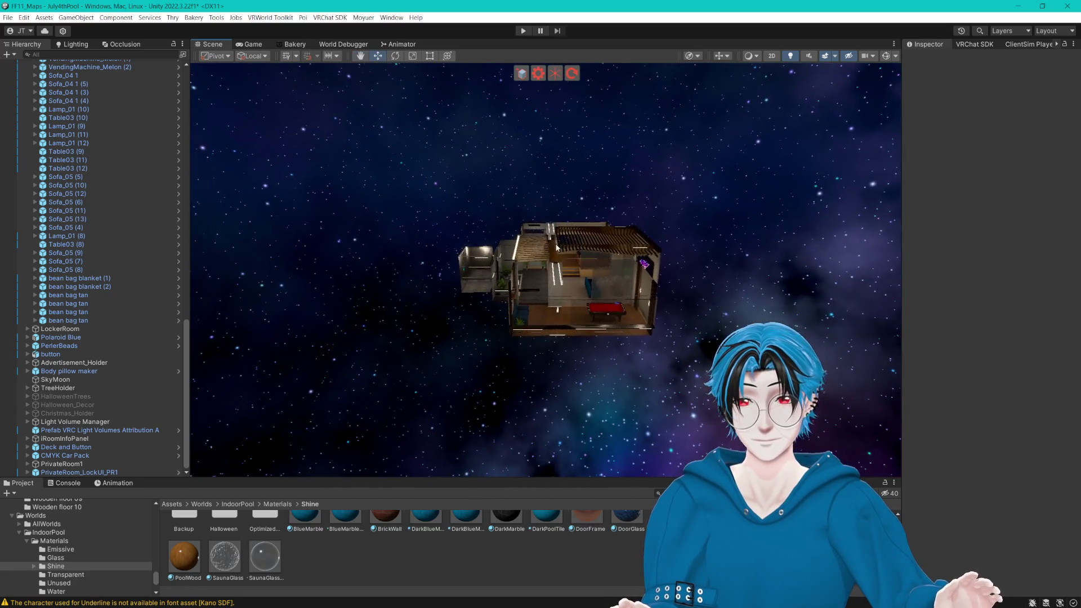
scroll(561, 244, "up", 5)
scroll(561, 245, "up", 10)
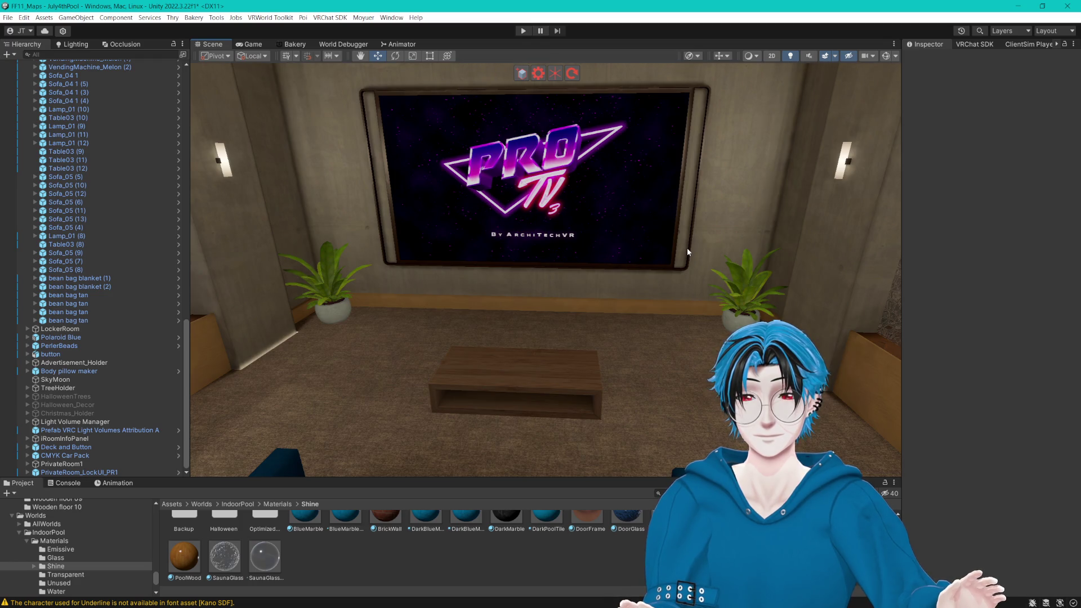
mouse_move(687, 248)
left_mouse_down()
mouse_move(362, 210)
mouse_move(395, 218)
left_mouse_up()
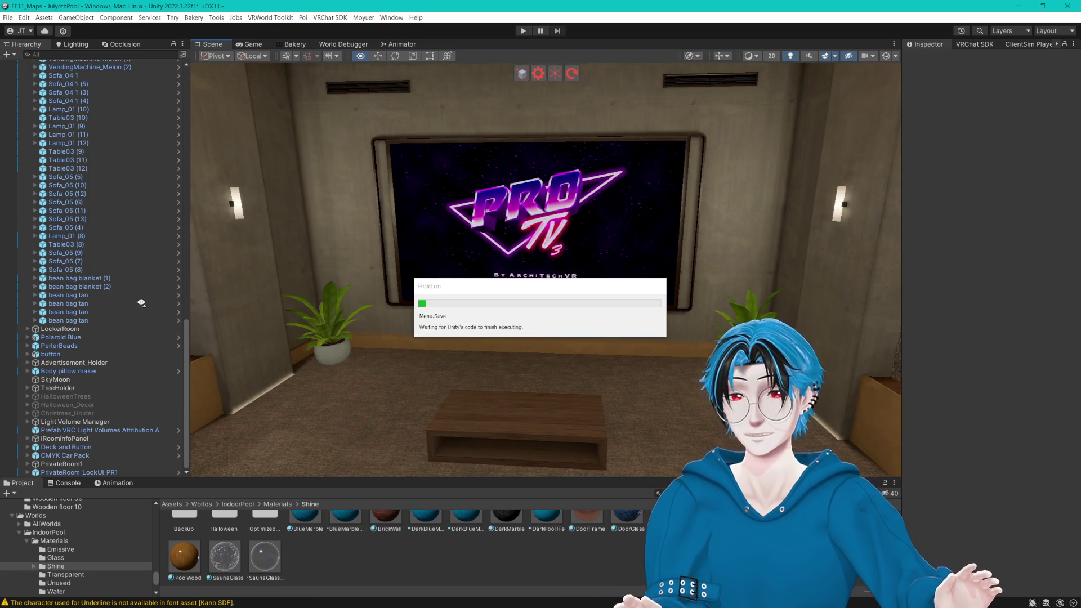
scroll(140, 302, "up", 20)
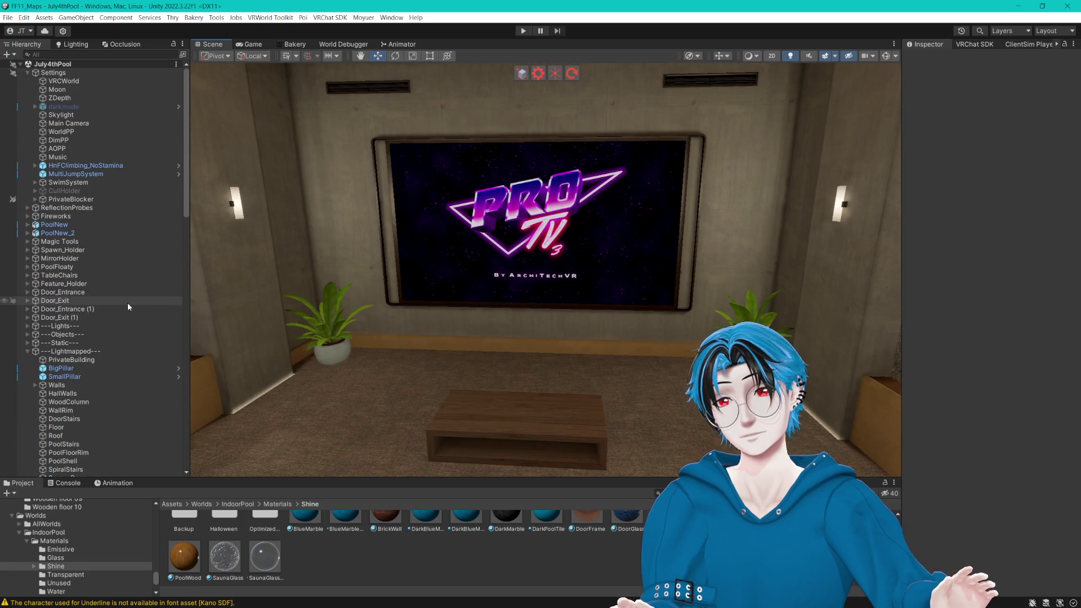
scroll(122, 303, "down", 20)
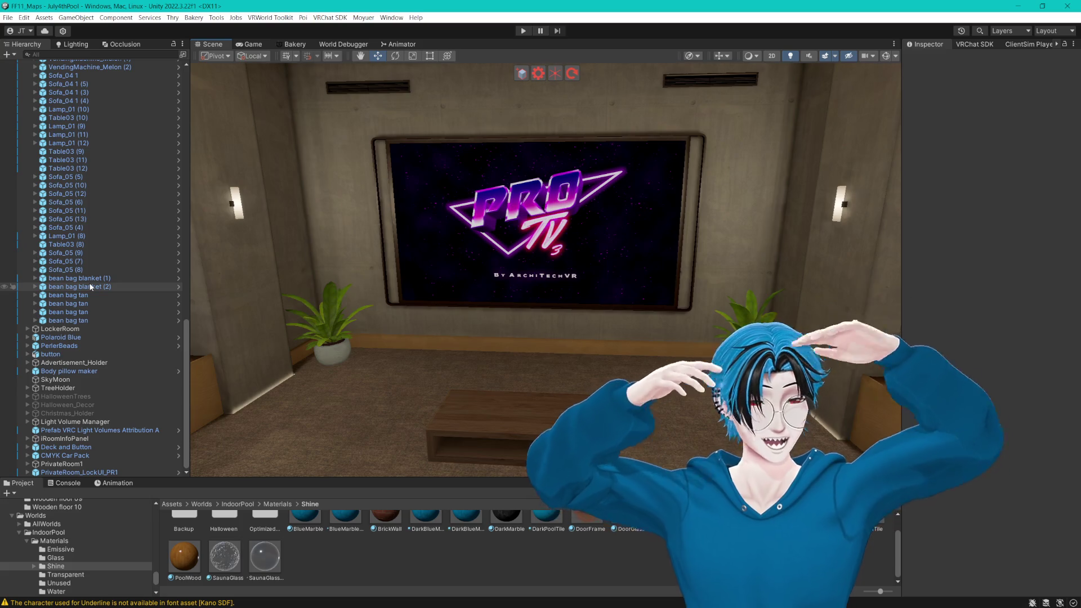
left_click_drag(314, 218, 415, 242)
mouse_move(709, 212)
left_mouse_down()
mouse_move(604, 36)
mouse_move(664, 70)
mouse_move(660, 137)
mouse_move(633, 138)
mouse_move(704, 203)
mouse_move(669, 214)
mouse_move(679, 213)
left_mouse_up()
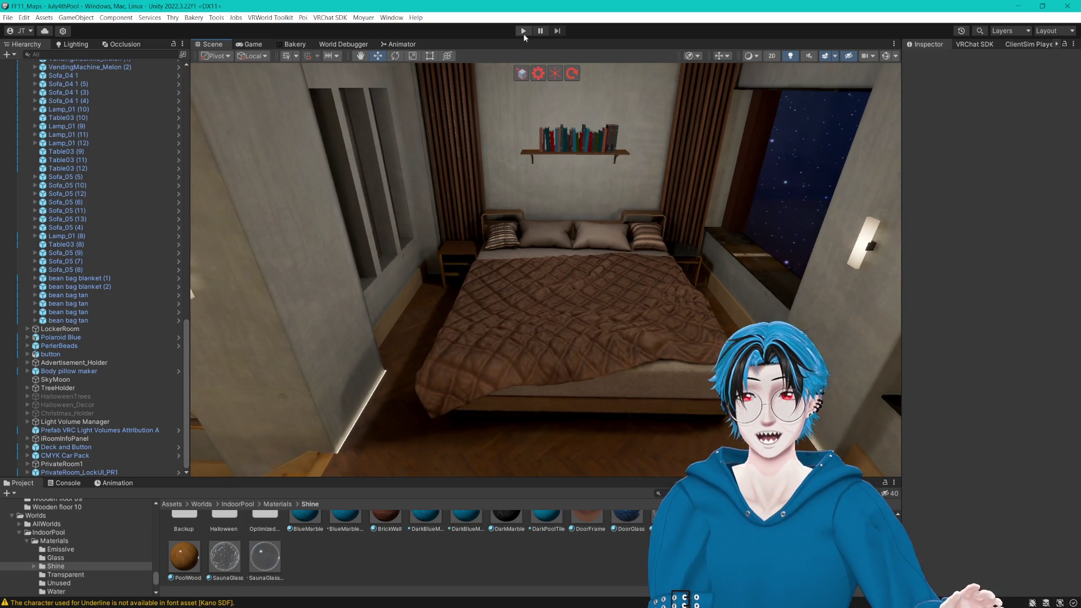
left_click(523, 32)
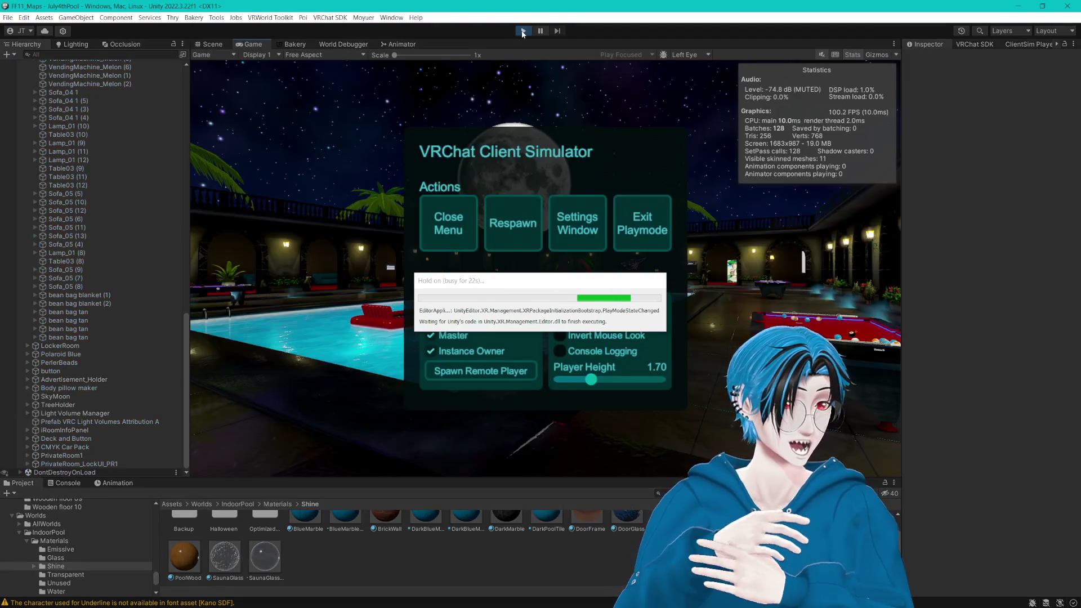
Step: Close the Client Simulator menu once play mode finishes loading
left_click(455, 223)
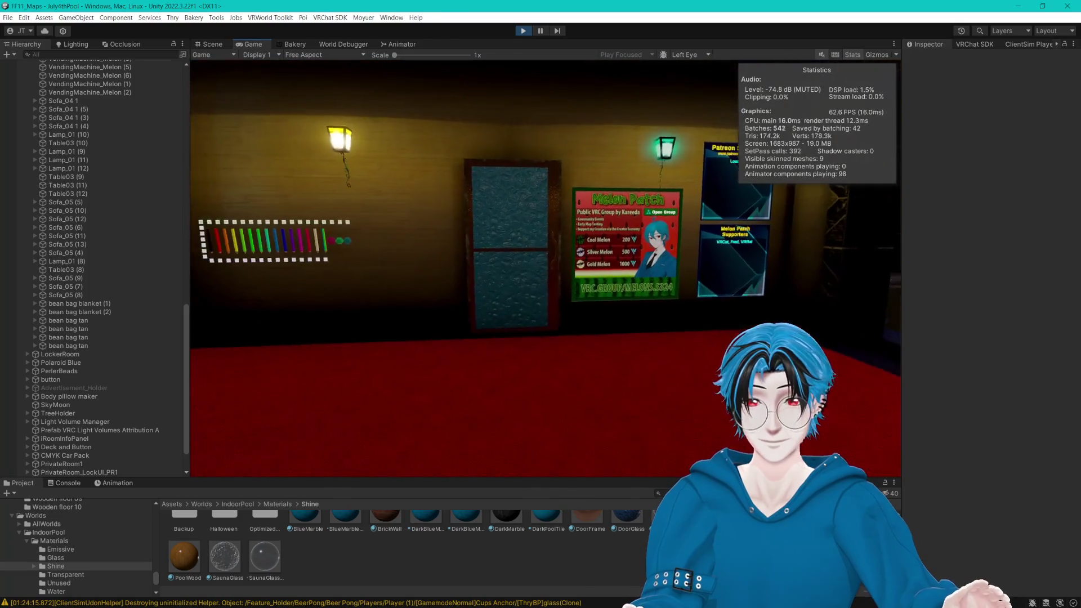
key("w")
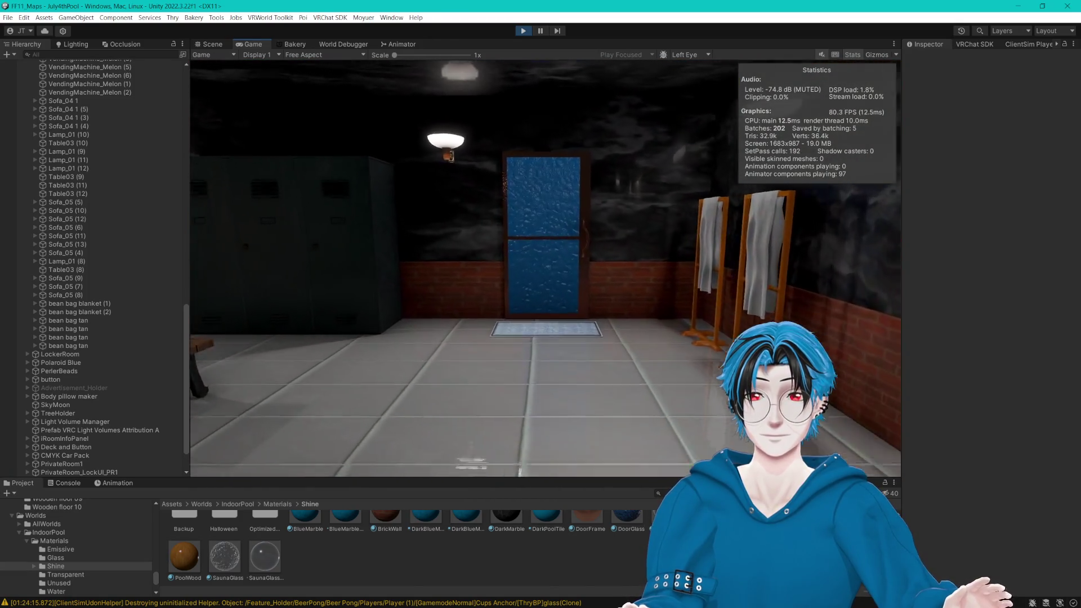
key("w")
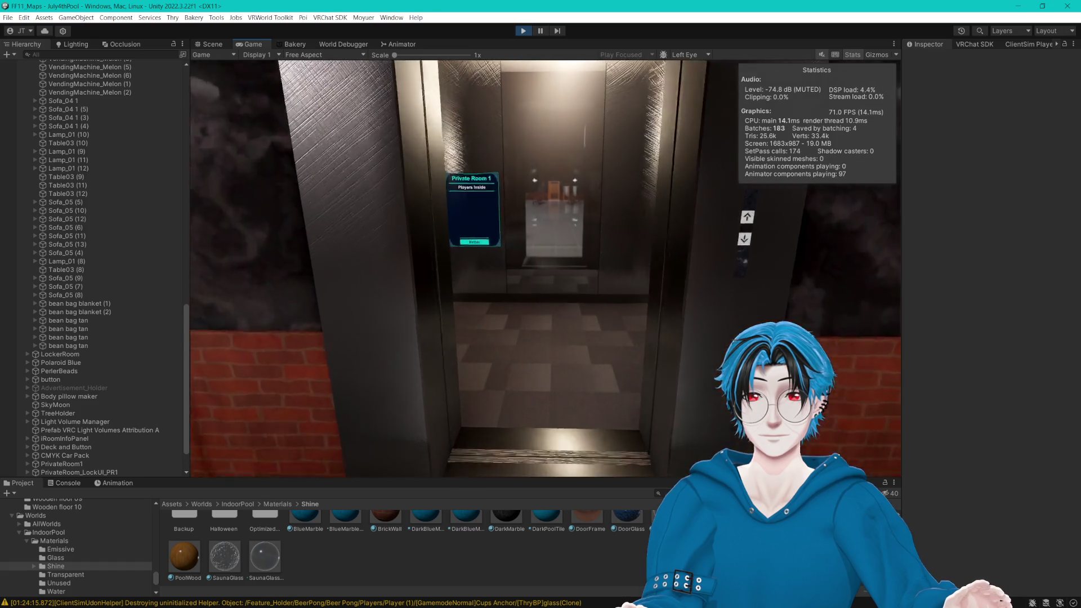
key("w")
left_click(545, 269)
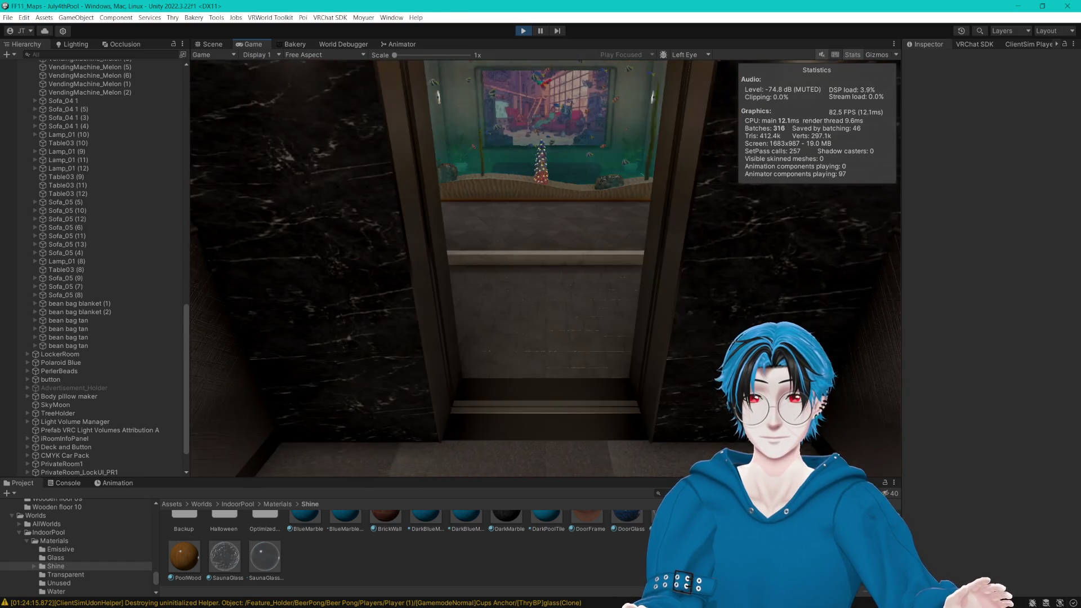
key("w")
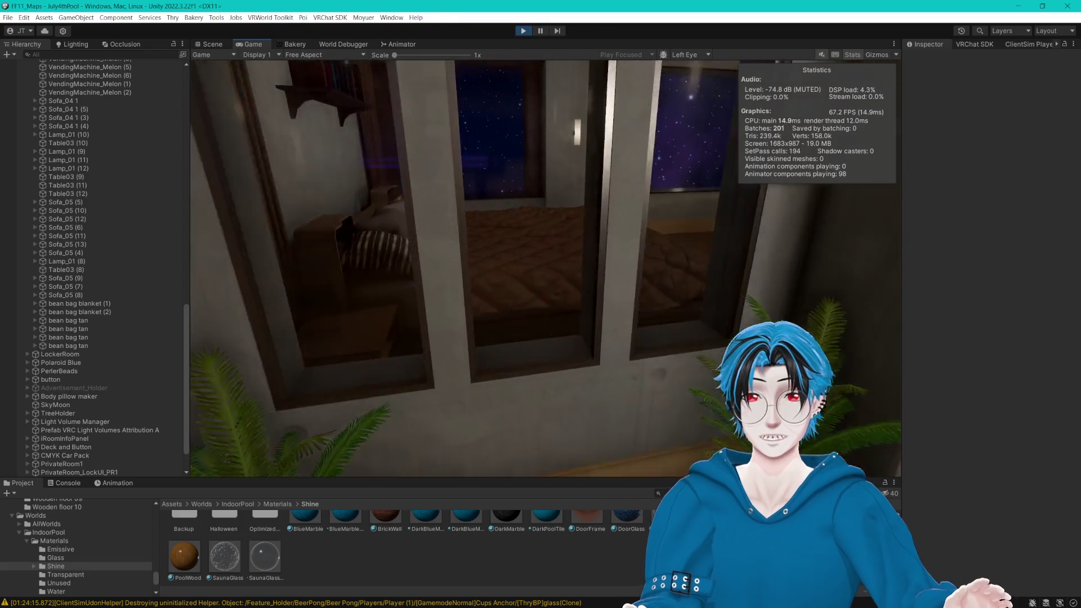
key("w")
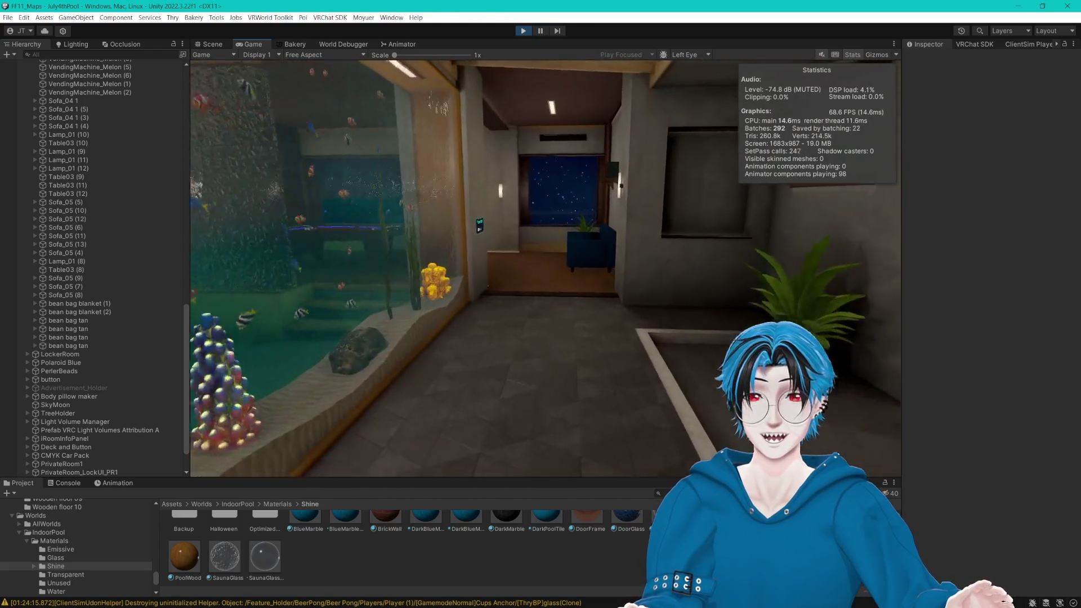
key("w")
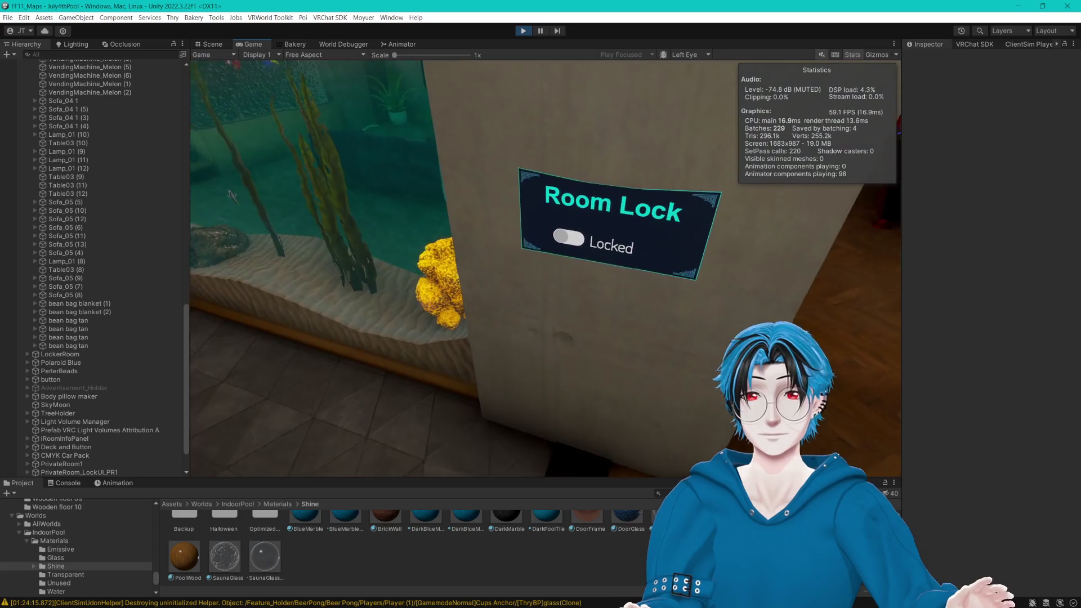
key("d")
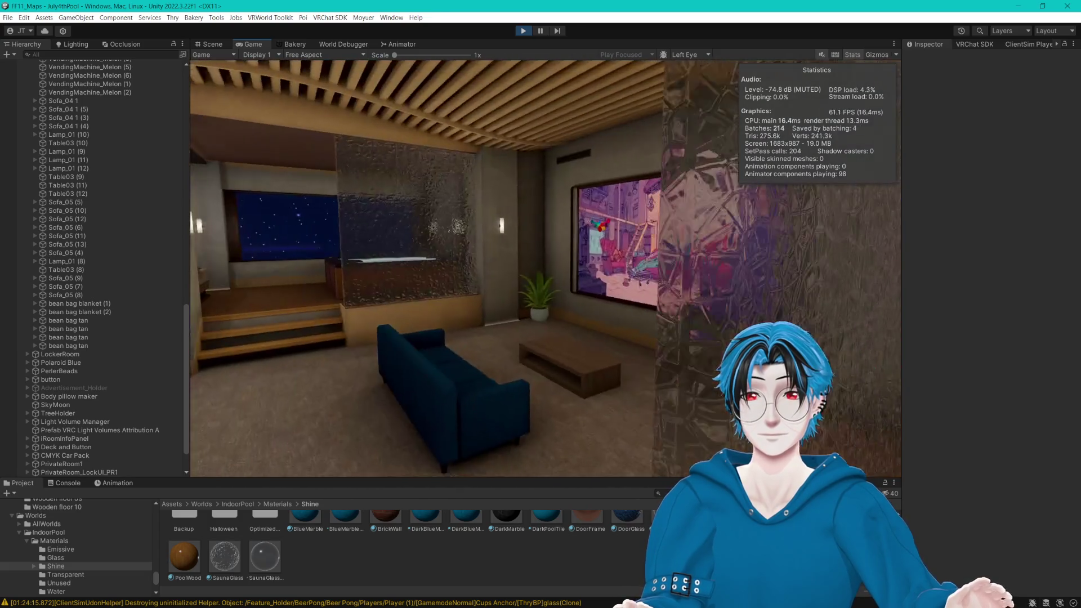
key("a")
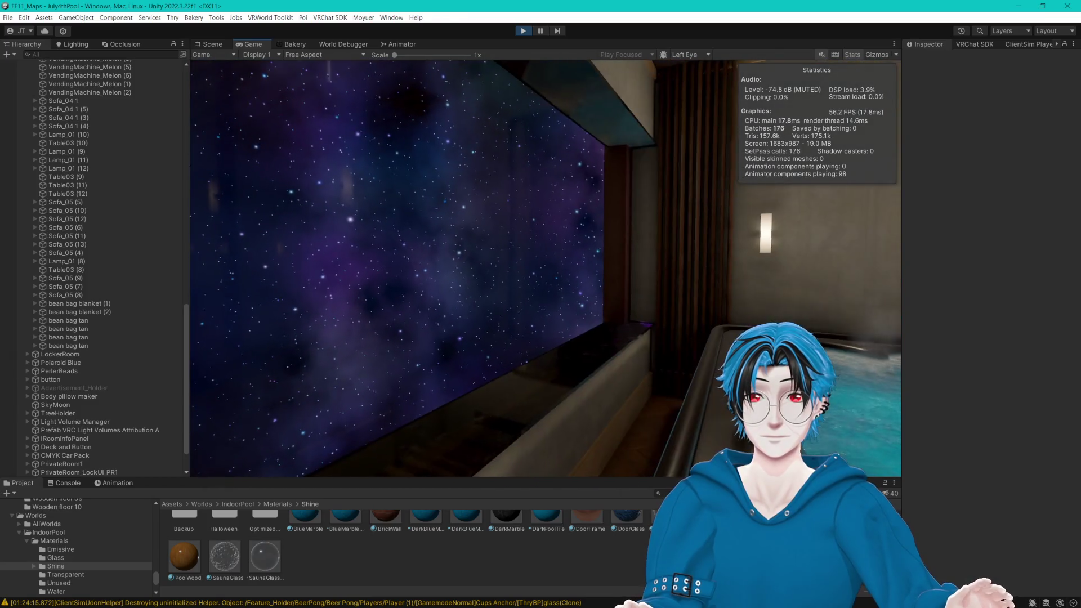
key("a")
key("w")
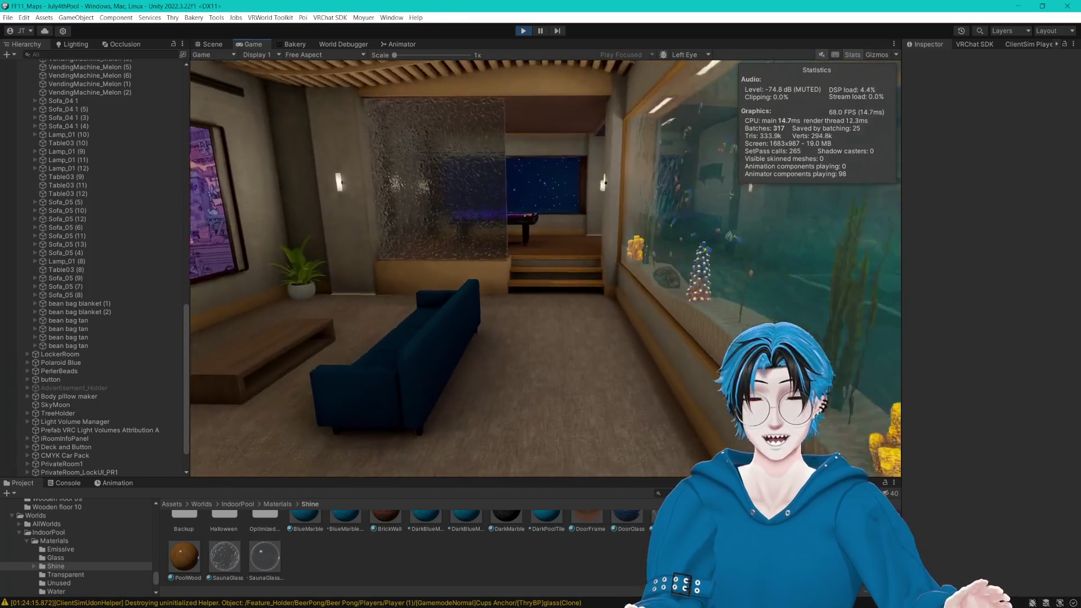
key("w")
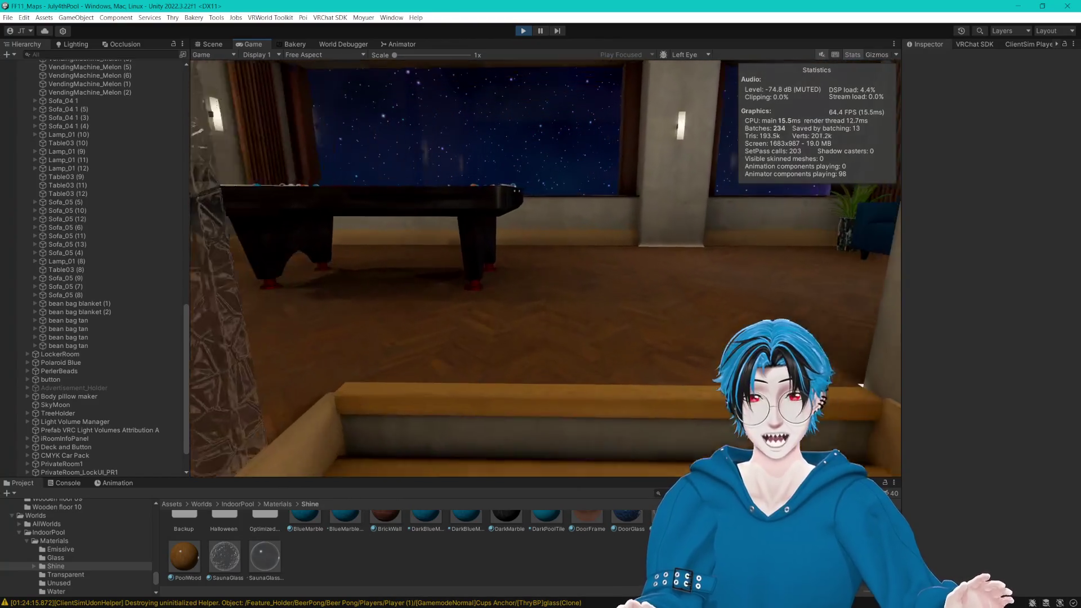
key("w")
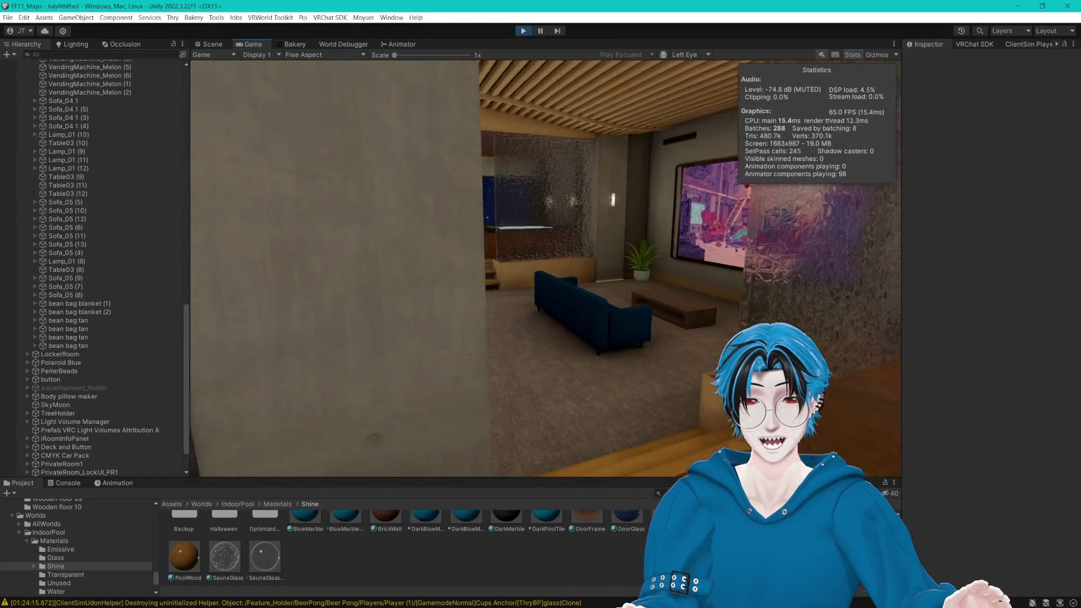
key("w")
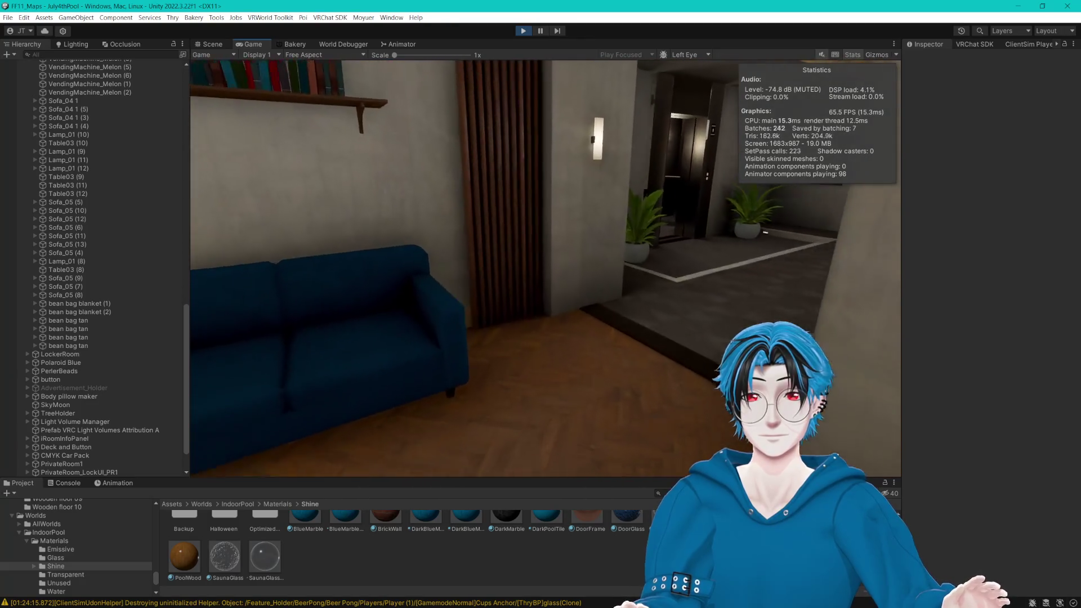
Step: Walk through the private room past the bed and hot tub into the elevator
key("w")
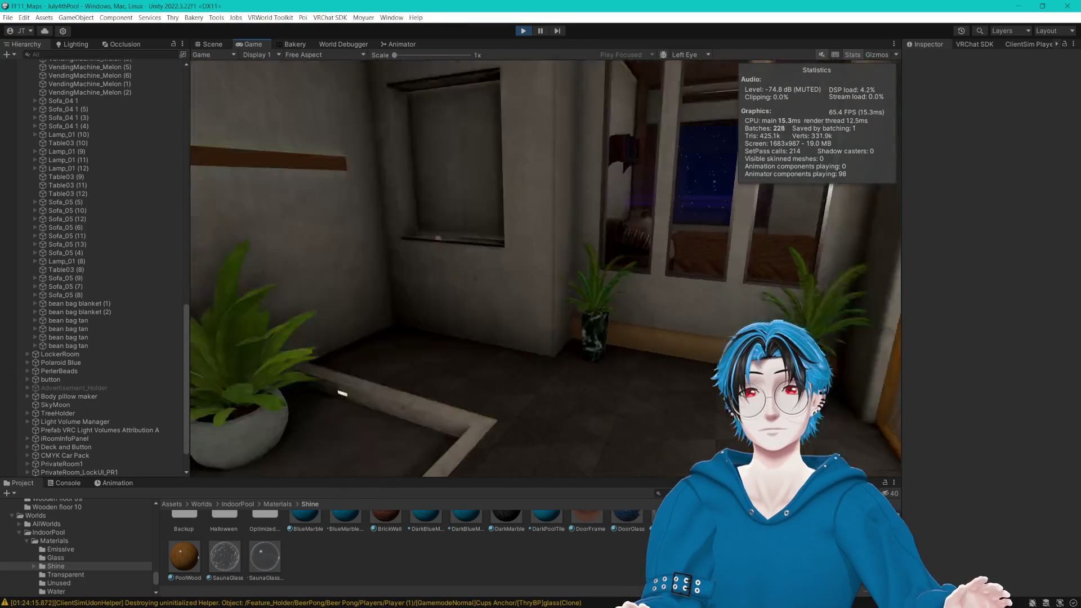
key("w")
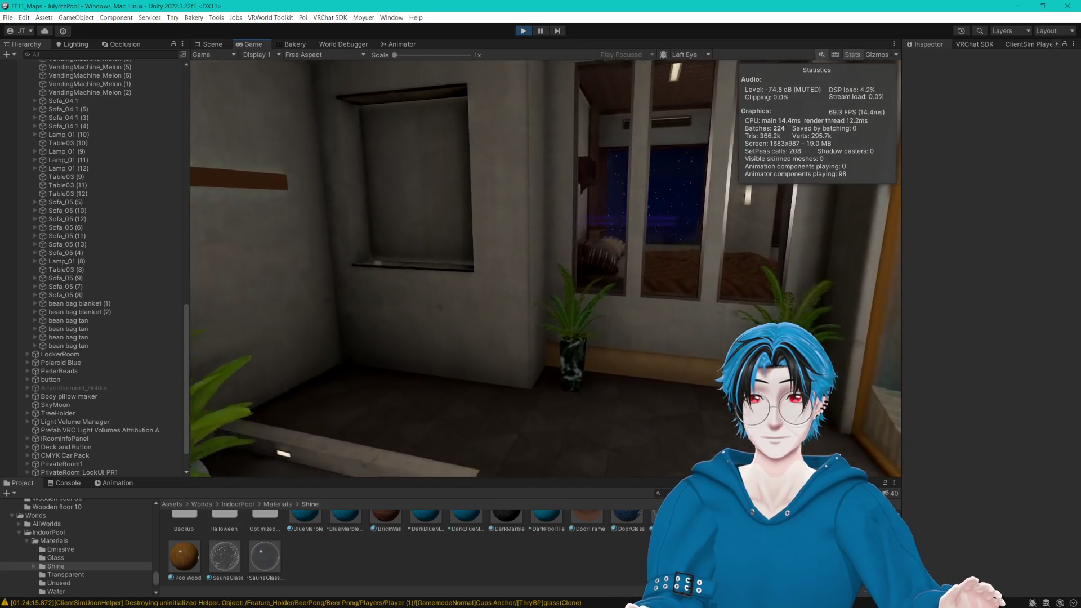
key("w")
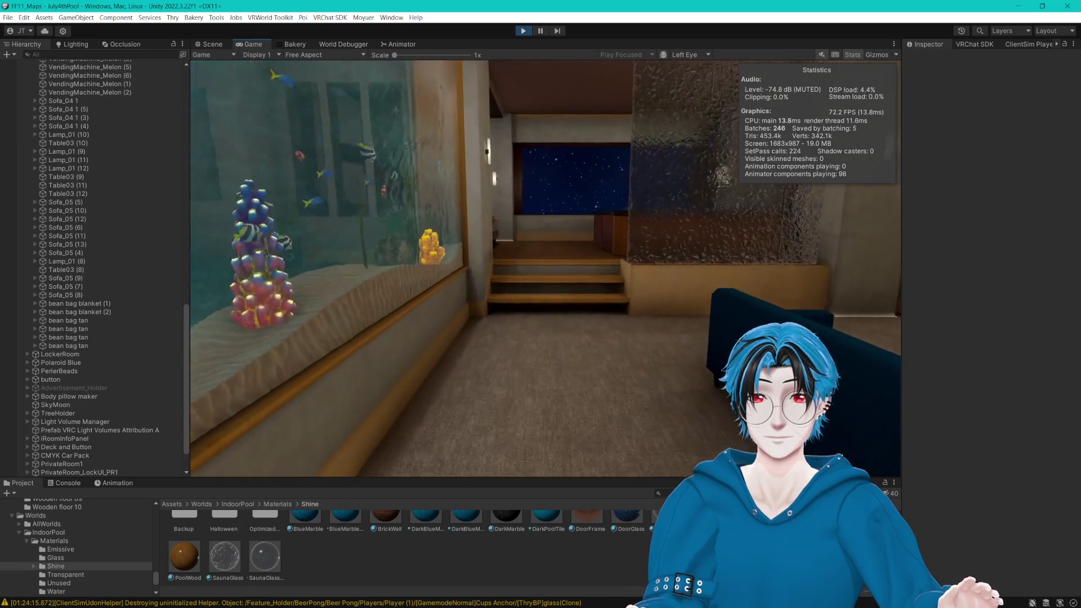
key("w")
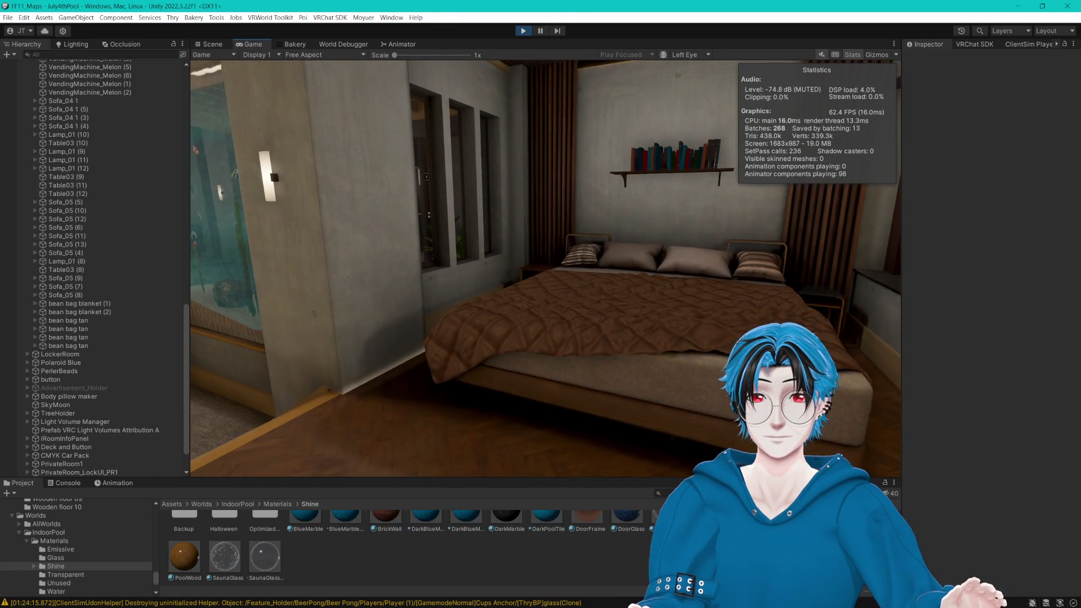
key("w")
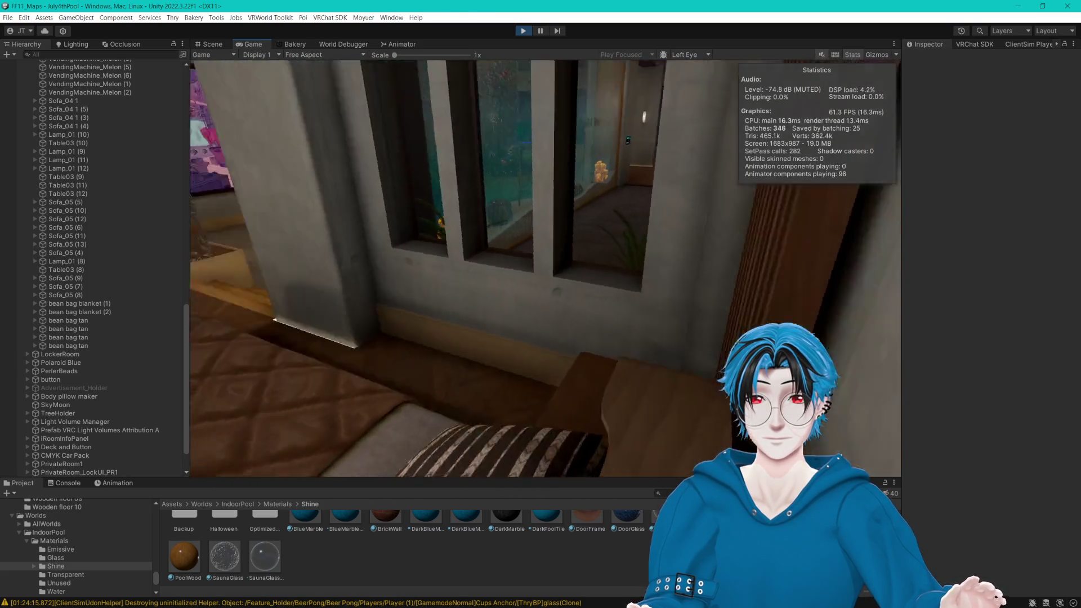
key("w")
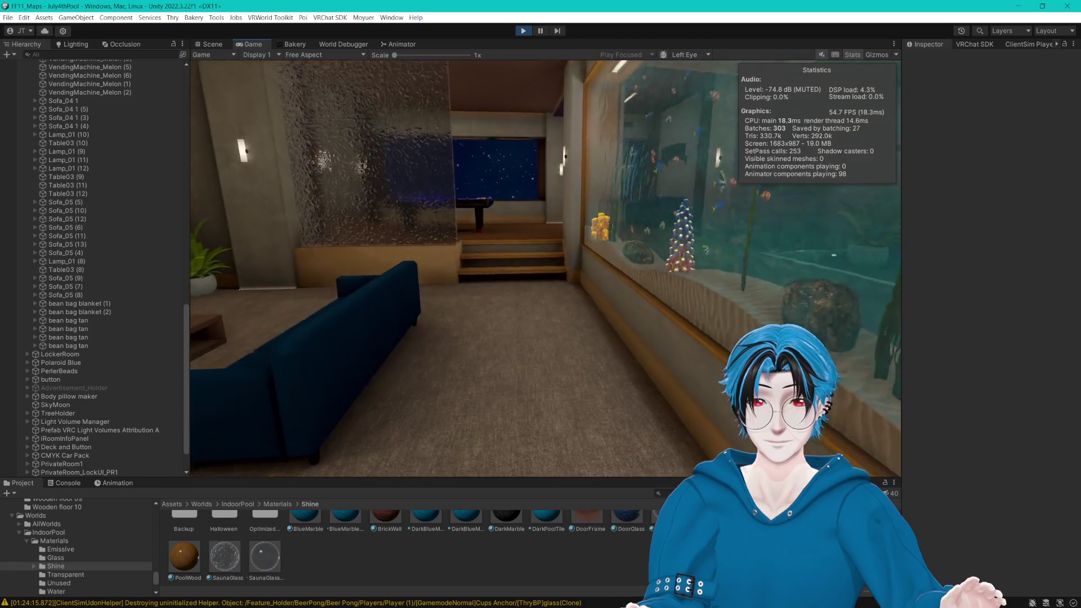
key("w")
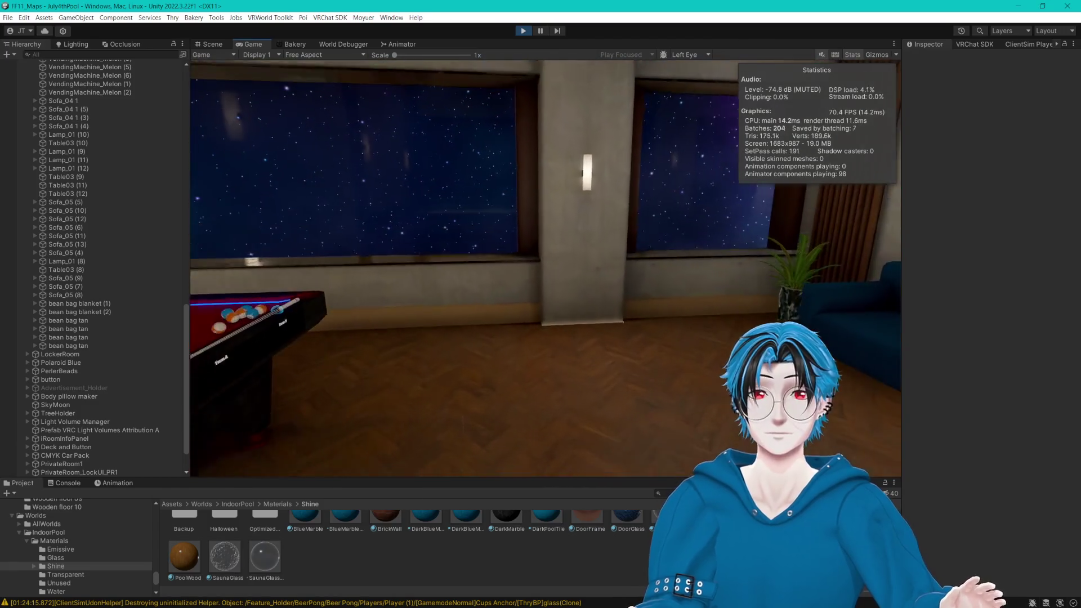
key("w")
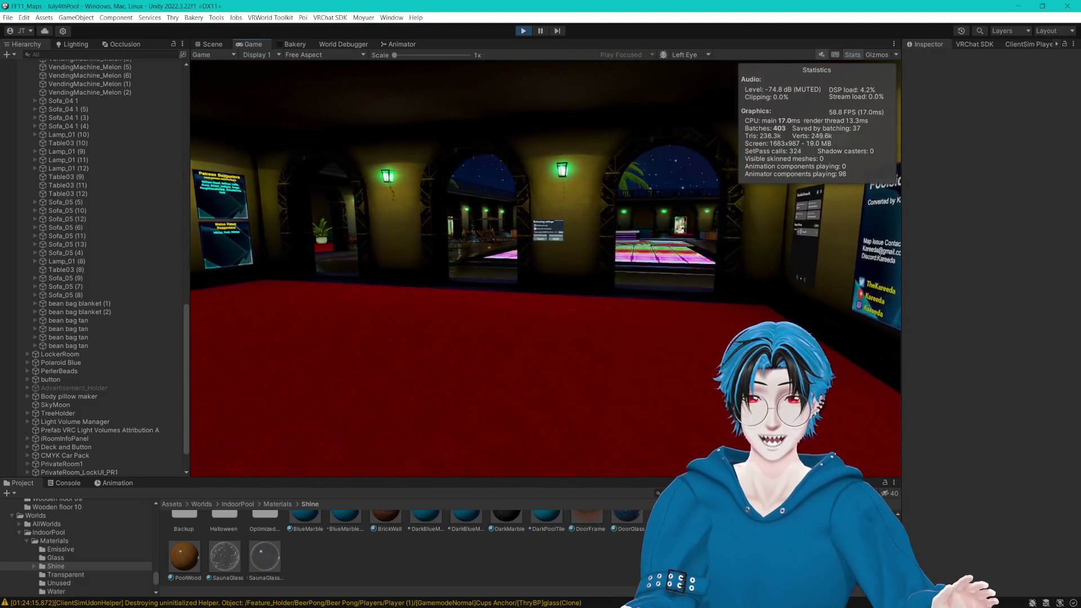
Step: Walk from the lobby out to the pool, open the Client Sim menu and stop play mode
key("w")
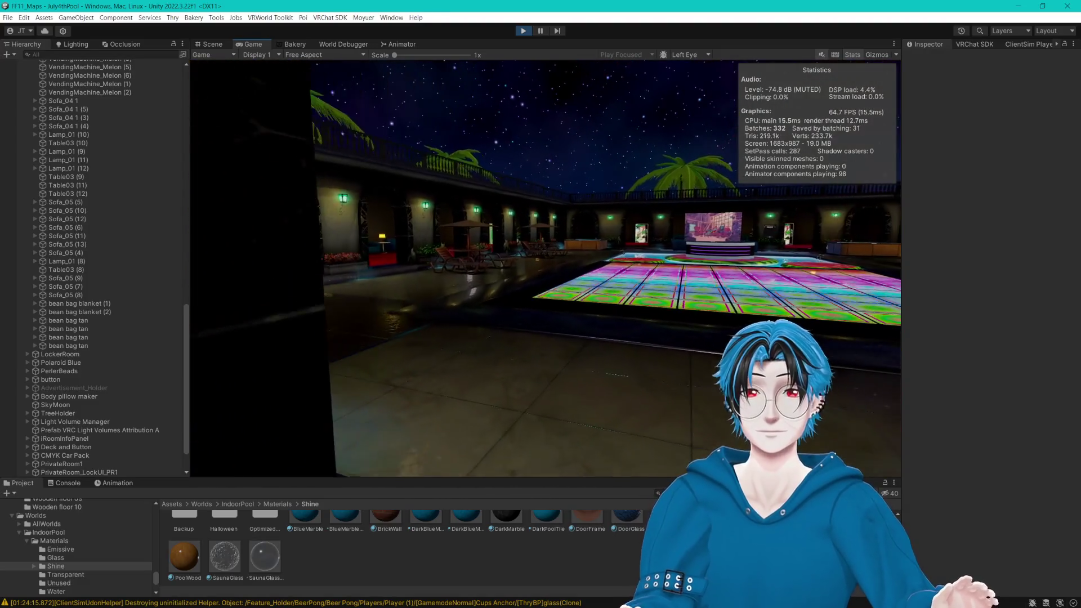
key("s")
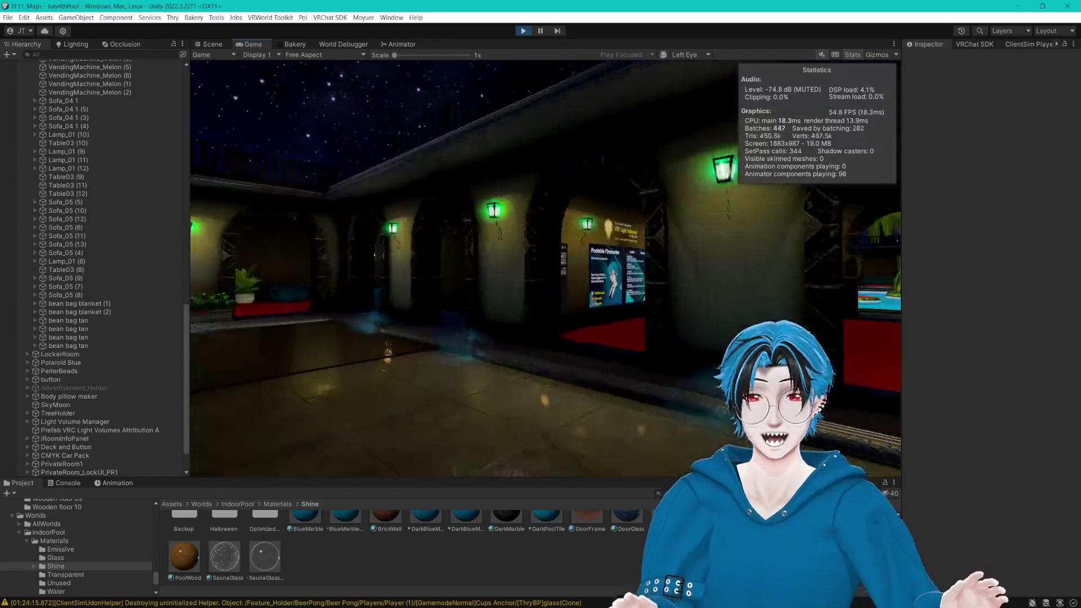
key("w")
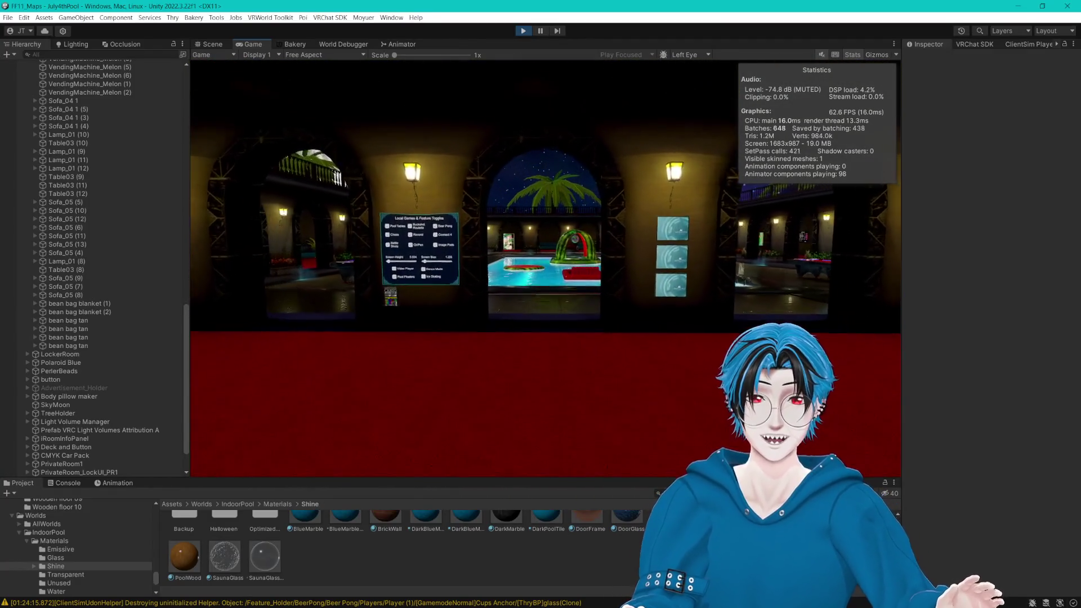
key("w")
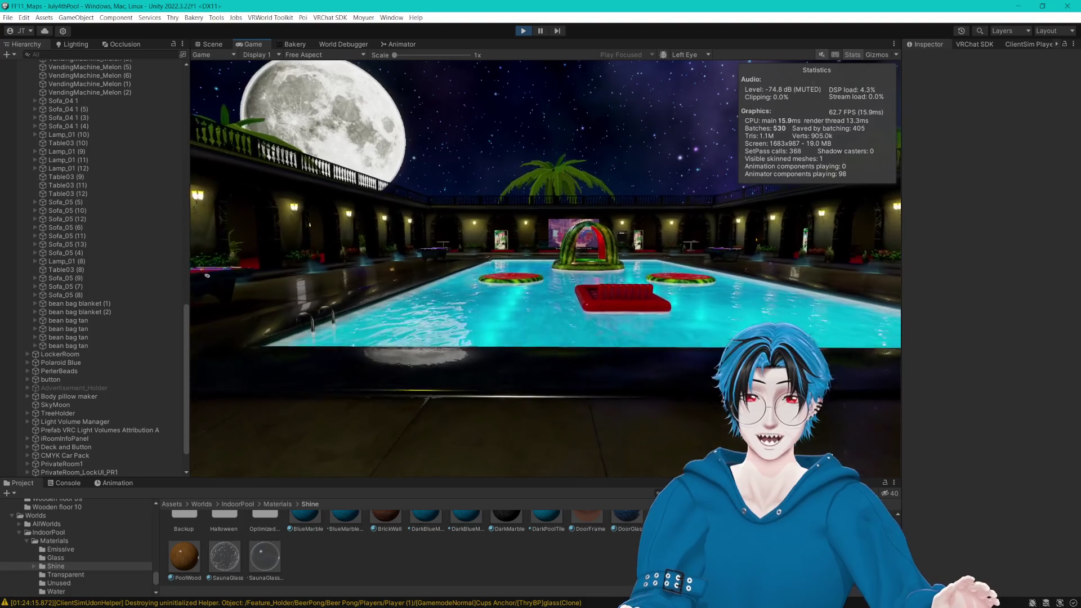
key("Escape")
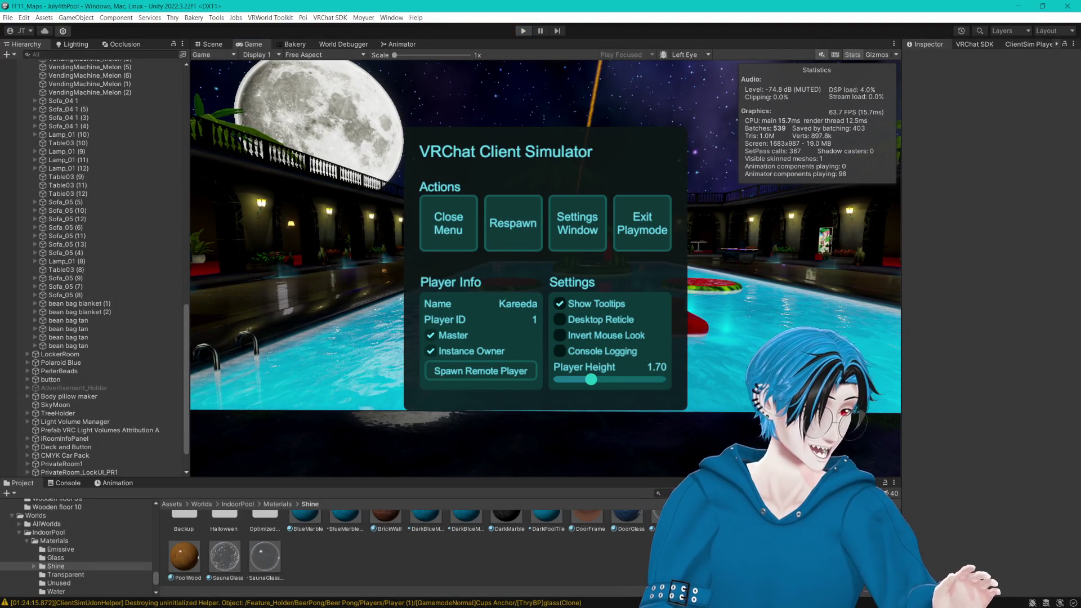
key("ctrl+p")
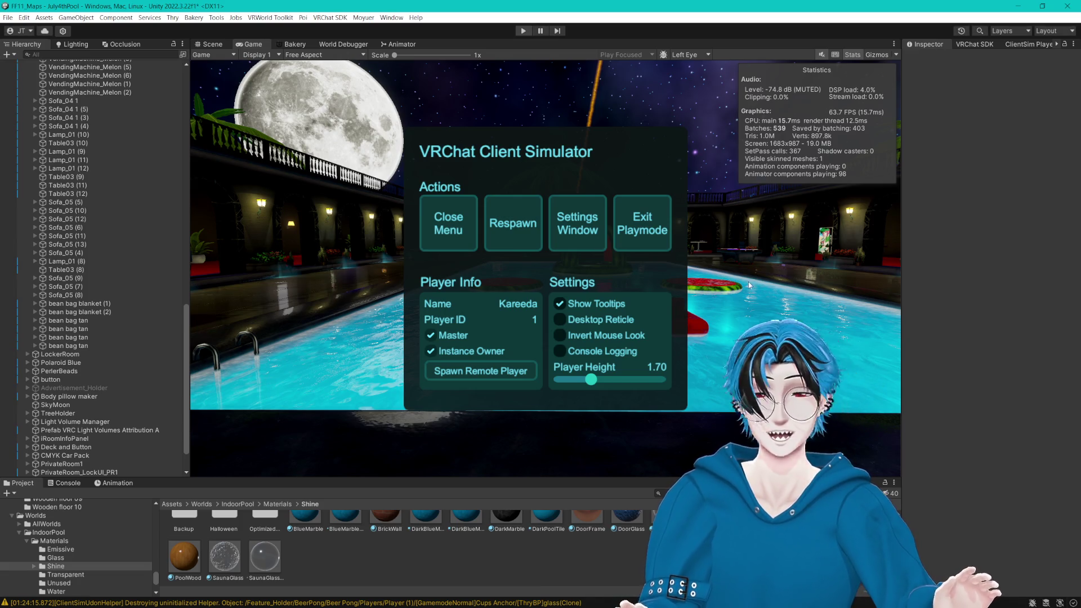